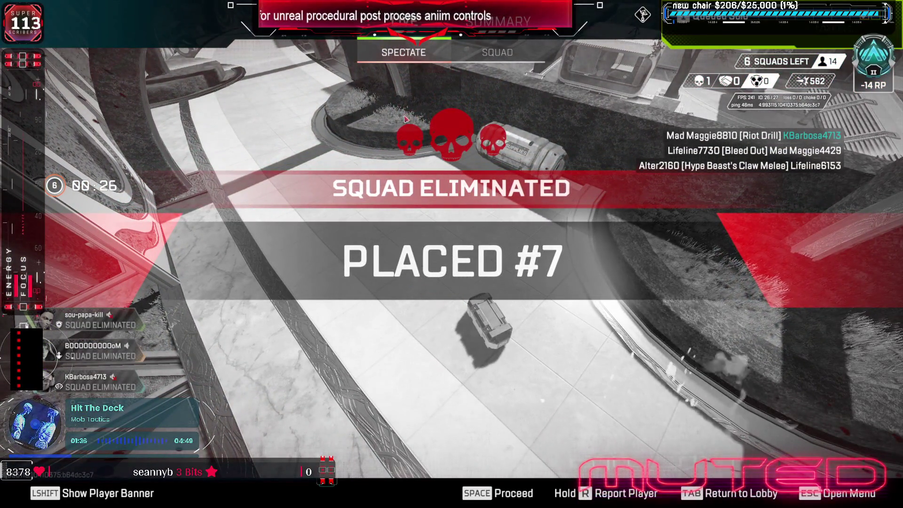
Step: Move past the placement screen, view the squad summary, and open the in-game menu
key(Escape)
key(Escape)
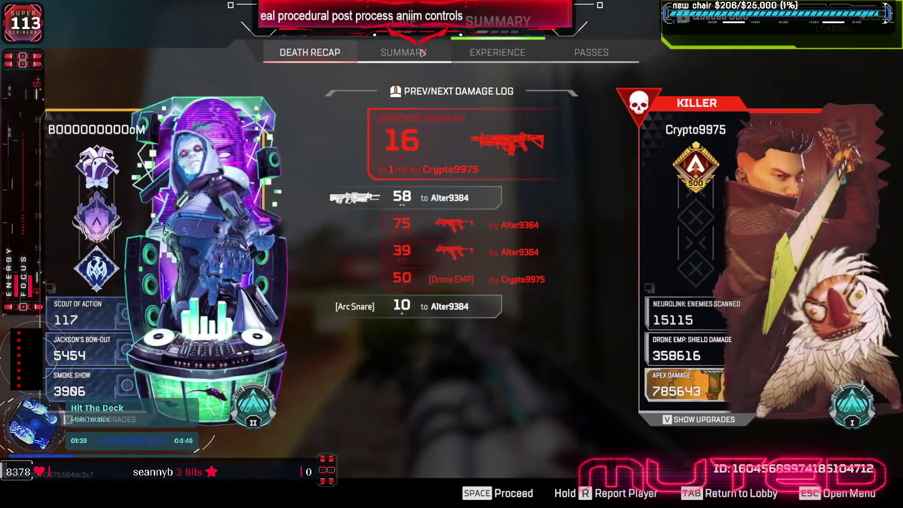
click(416, 61)
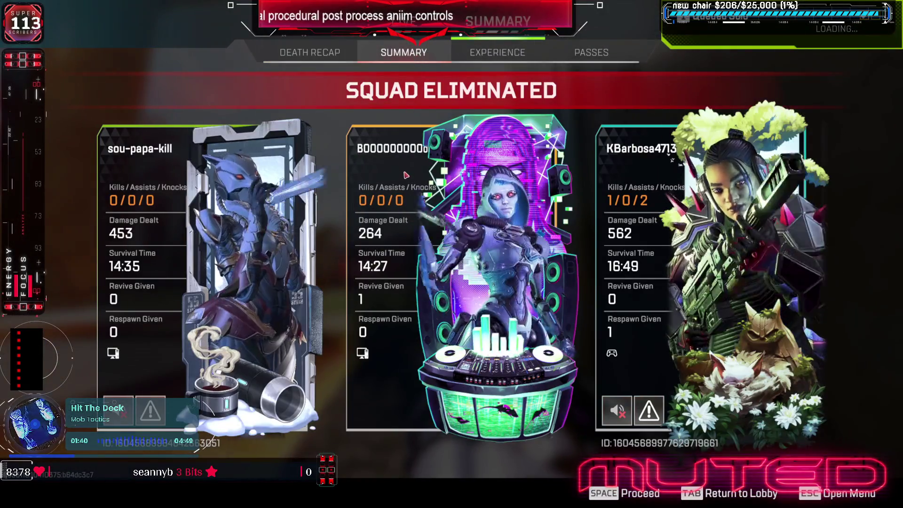
key(Escape)
key(Escape)
key(Escape)
key(Escape)
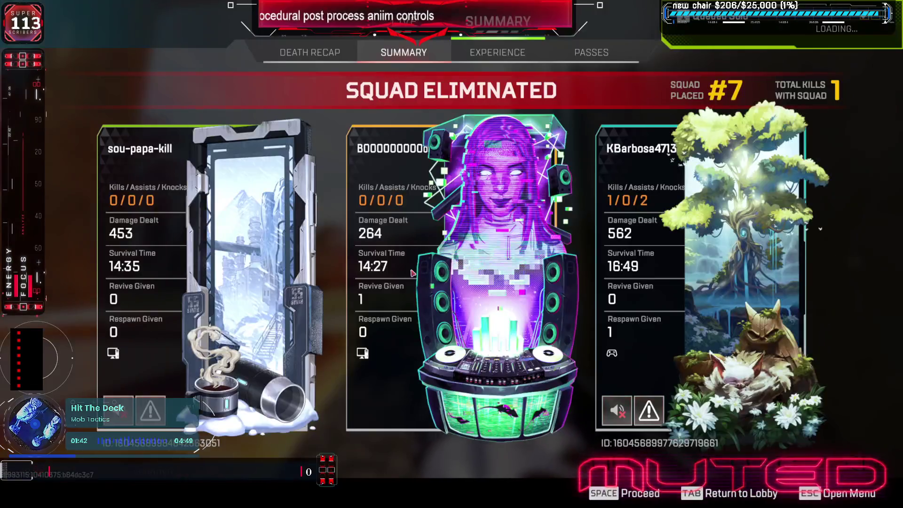
key(Tab)
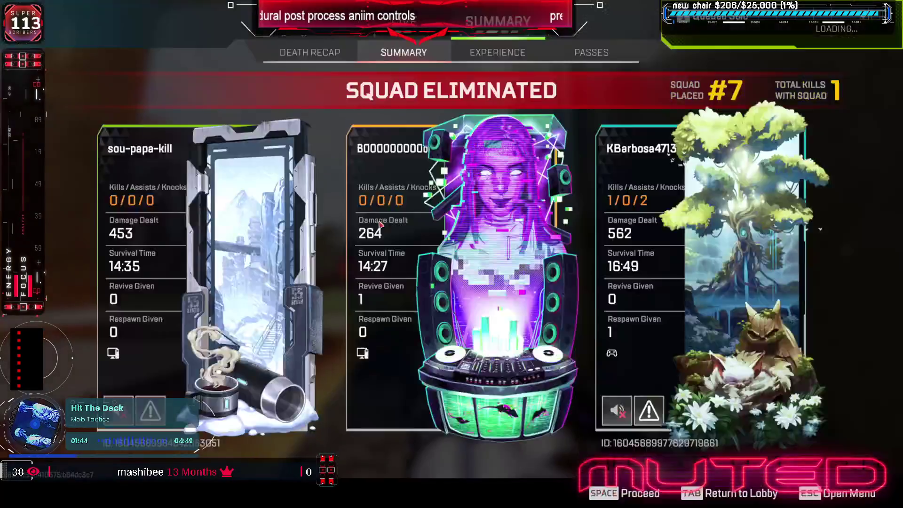
key(Escape)
key(Escape)
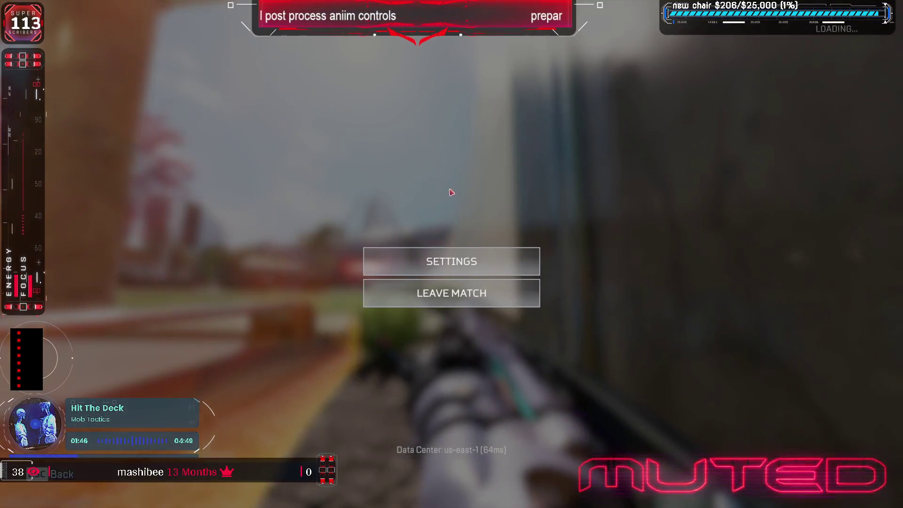
key(Escape)
key(q)
key(Escape)
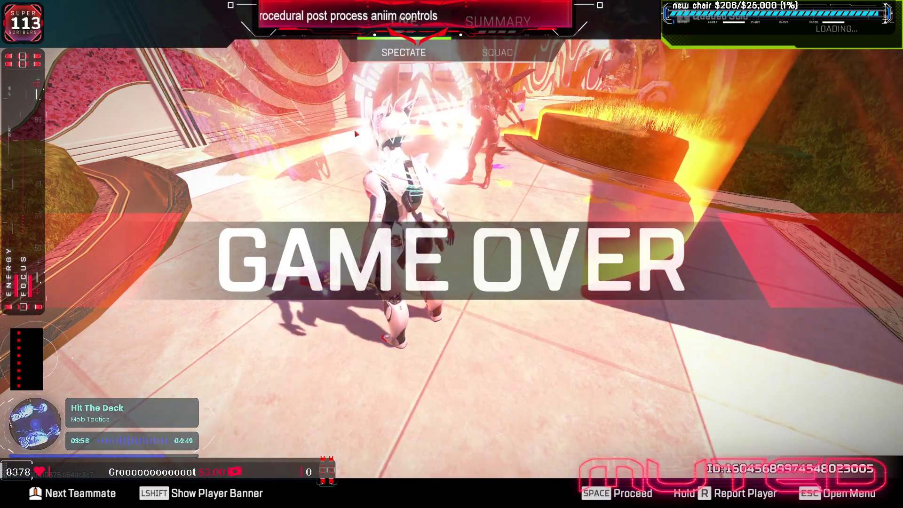
Step: Continue past the GAME OVER screen to the ranked results showing #7 and -28 RP
key(space)
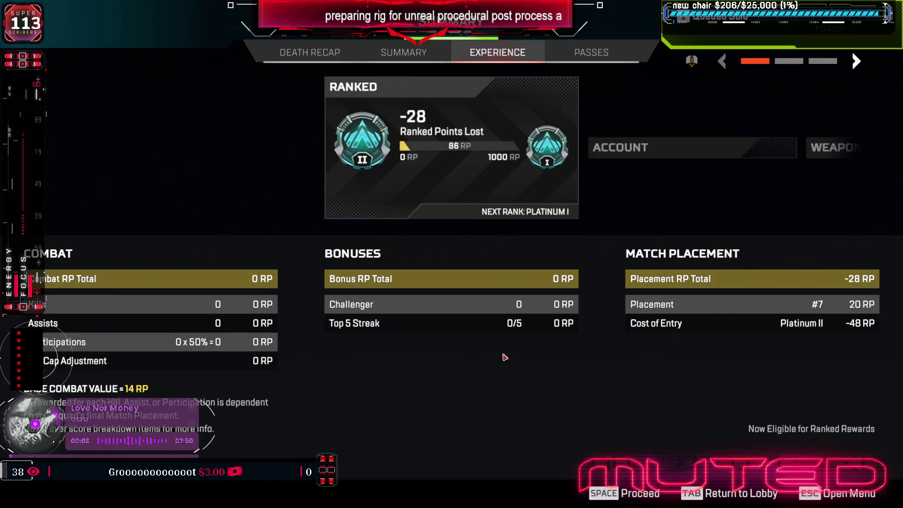
Step: Leave the match, then exit Apex Legends to the desktop from the lobby
key(Escape)
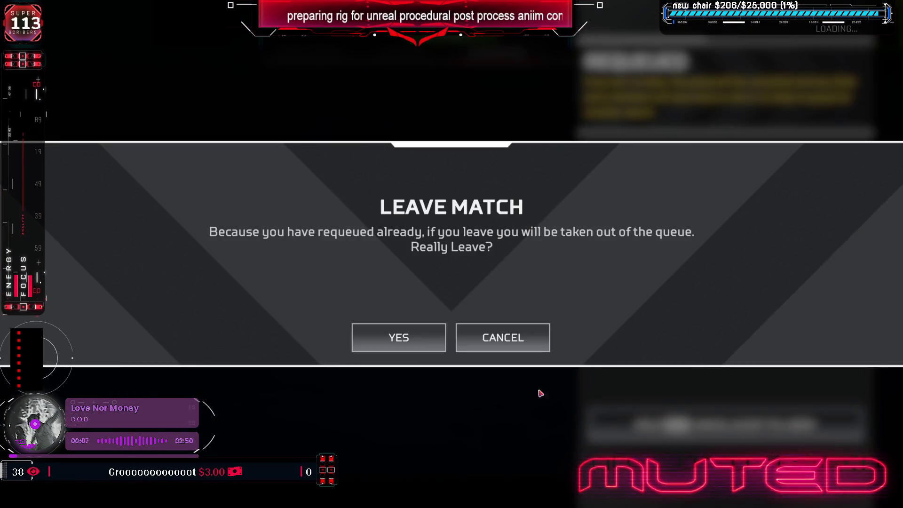
click(397, 338)
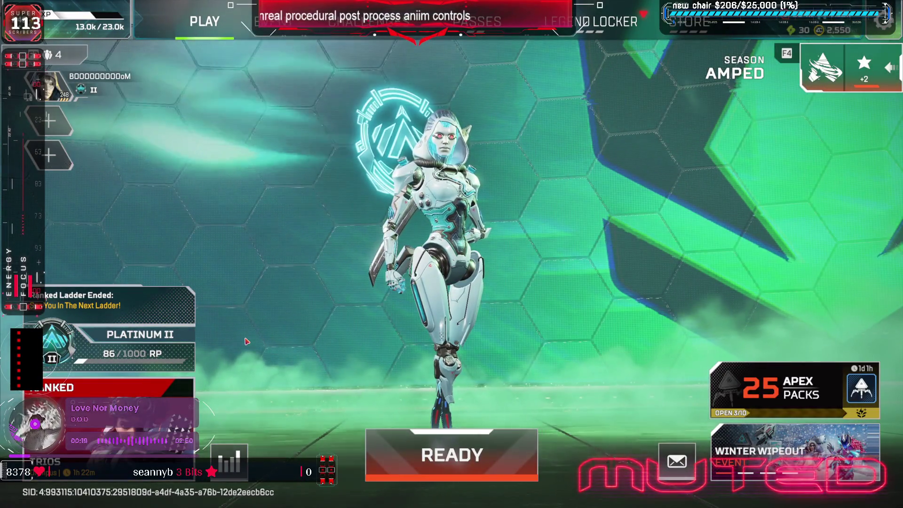
key(Escape)
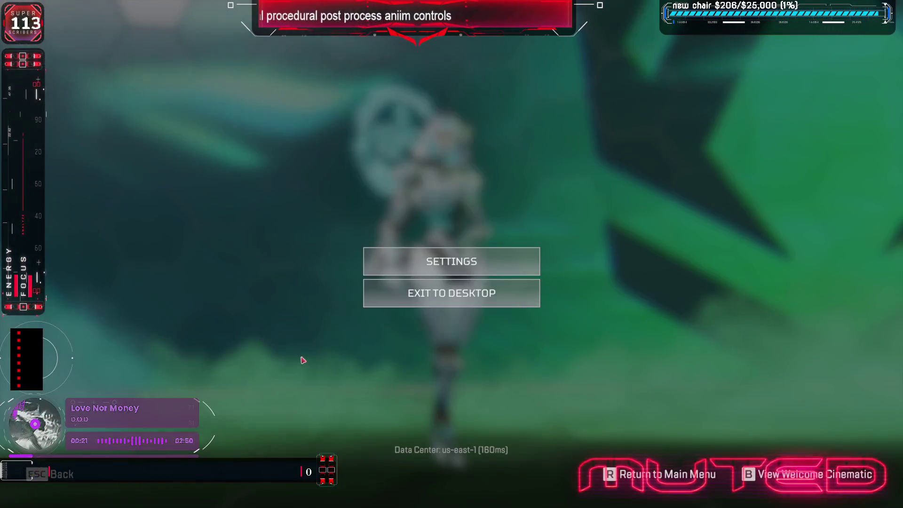
click(462, 288)
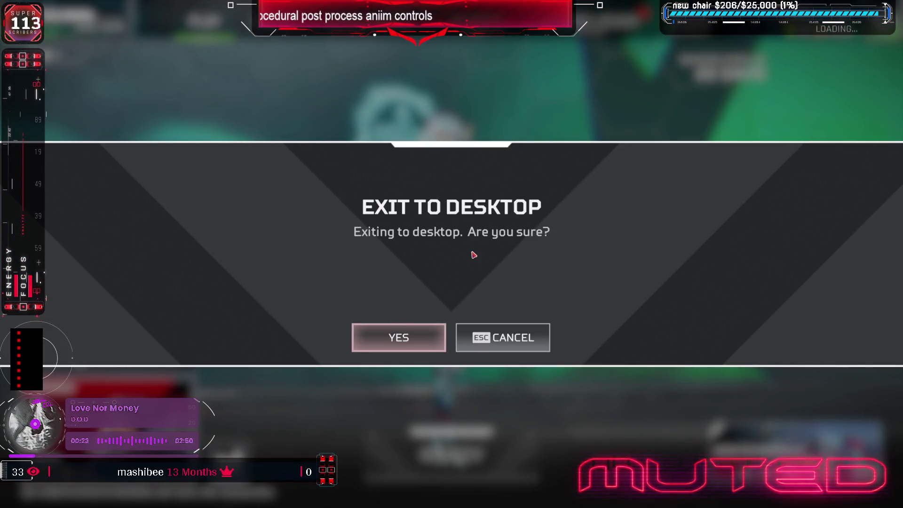
key(Return)
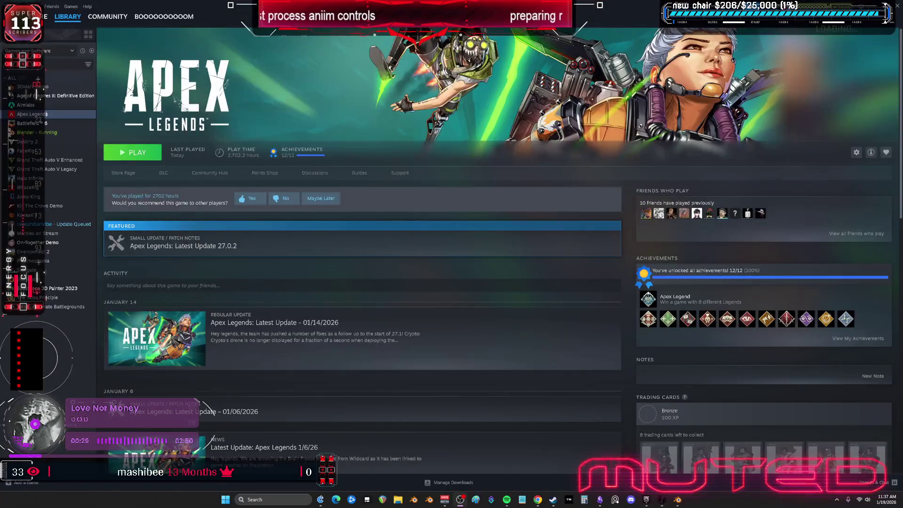
mouse_move(504, 503)
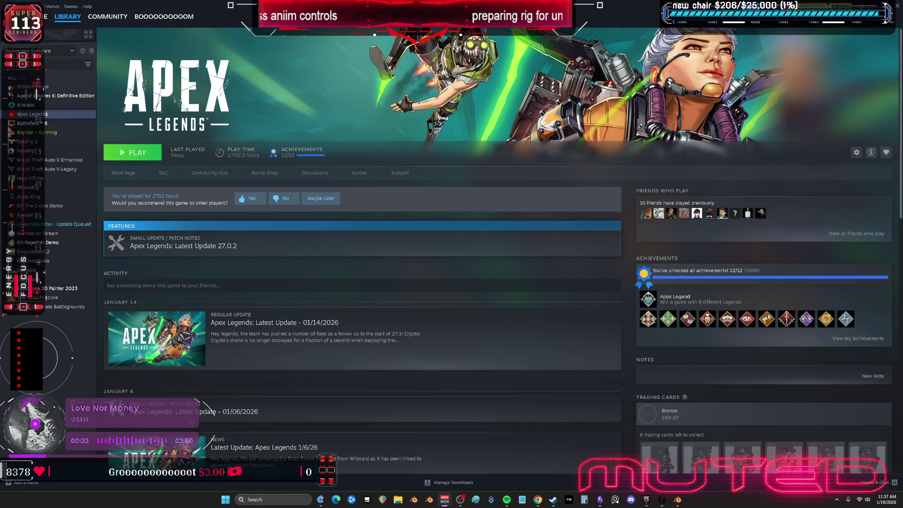
key(XF86AudioLowerVolume)
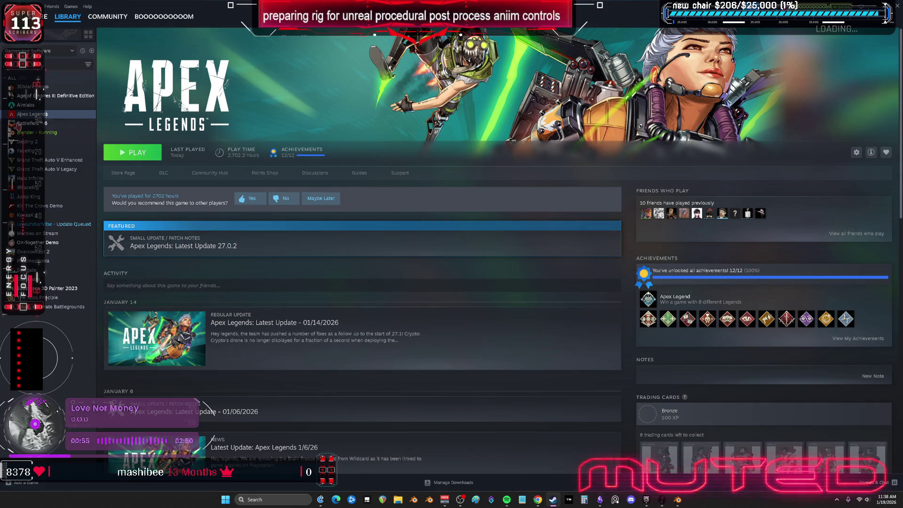
click(35, 132)
Step: Show the rig's bones over the wireframe boots in a maximized 3D view
click(675, 504)
mouse_move(500, 318)
middle_down()
mouse_move(462, 324)
mouse_move(444, 314)
middle_up()
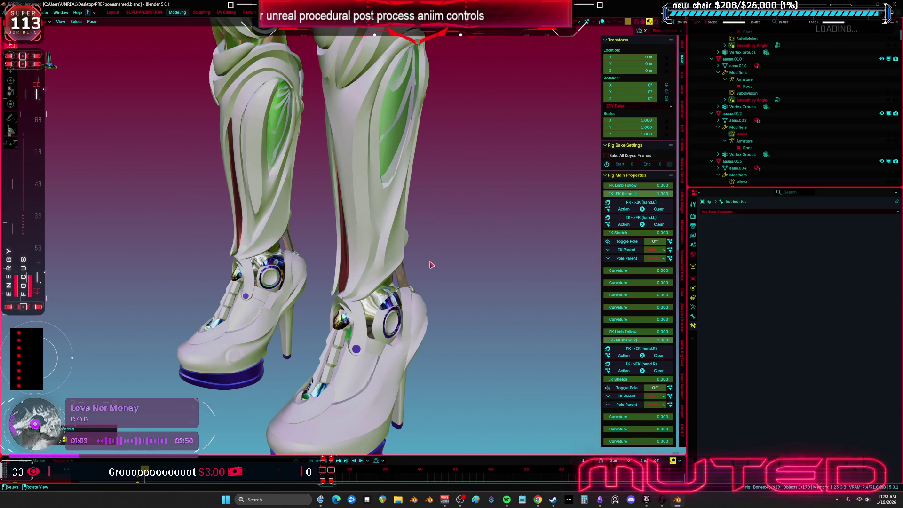
middle_drag(435, 265, 449, 245)
key(alt+z)
key(shift+z)
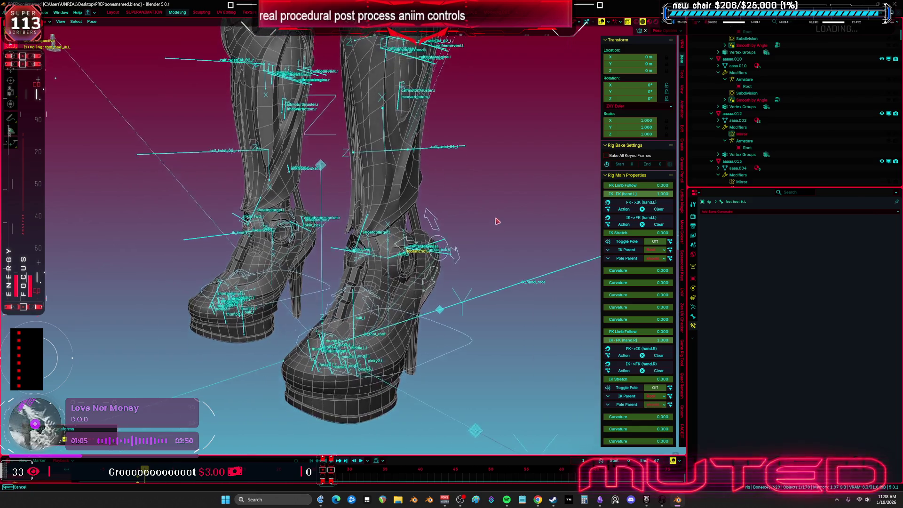
key(ctrl+space)
Step: Select the round ankle socket piece, starting a move and cancelling it
click(493, 241)
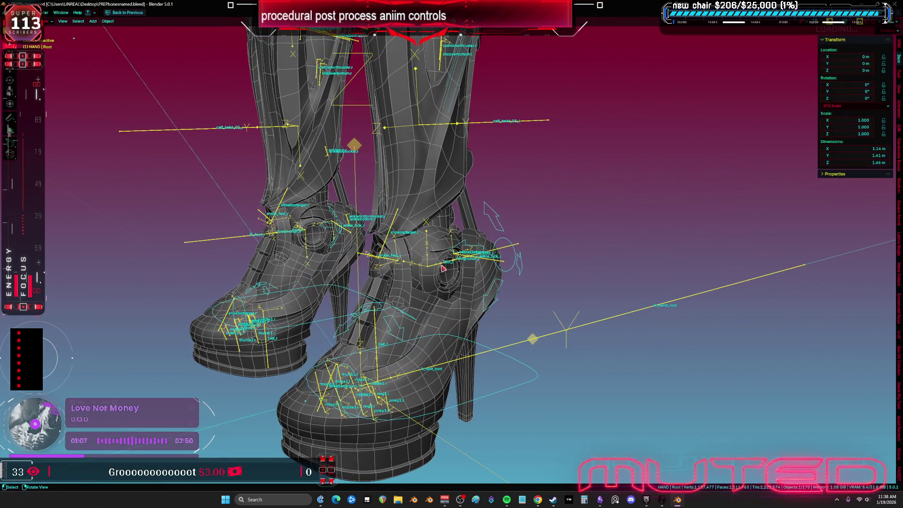
scroll(484, 249, up, 2)
key(g)
key(Escape)
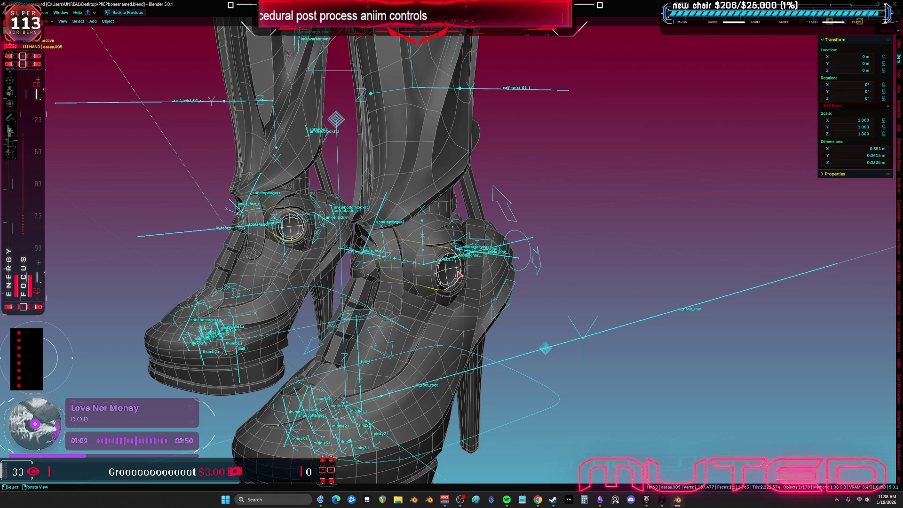
Step: In Weight Paint, inspect the foot mesh's foot_l, ik_foot_l and footanchor_l bone weights
shift+click(443, 264)
shift+click(443, 264)
key(ctrl+Tab)
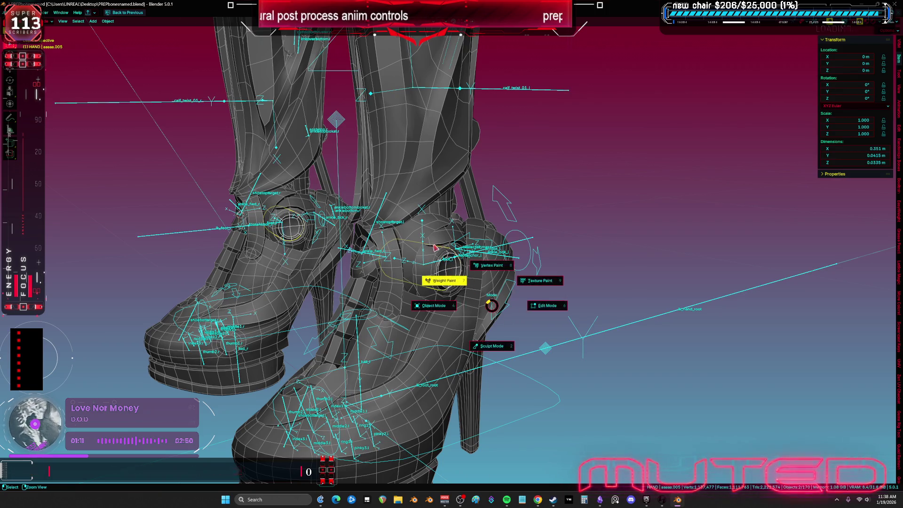
click(434, 280)
scroll(423, 263, up, 3)
ctrl+click(454, 269)
ctrl+click(454, 269)
ctrl+click(454, 269)
ctrl+click(473, 266)
scroll(473, 266, down, 5)
Step: Return to Object Mode with both shoes in view
key(ctrl+Tab)
click(320, 269)
middle_drag(320, 269, 505, 265)
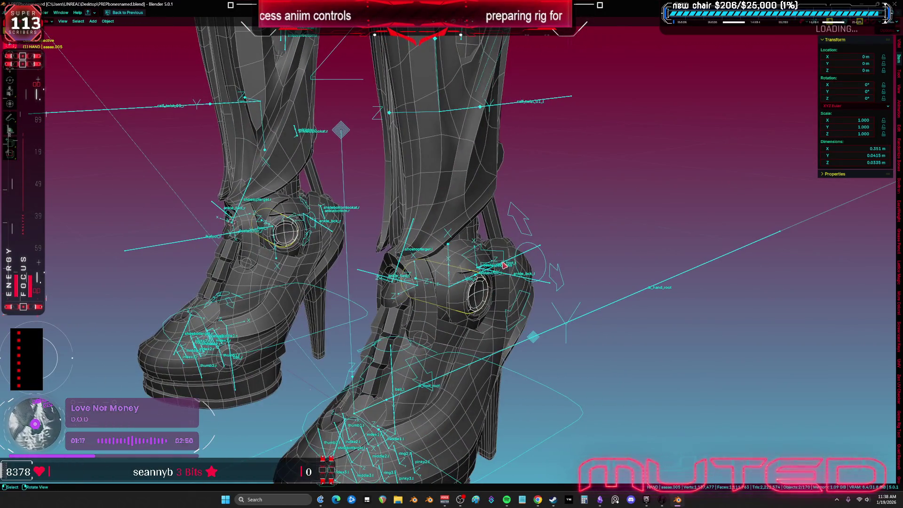
Step: In the right shoe's Edit Mode, hide the connected shoe body region
click(470, 298)
key(Tab)
scroll(468, 299, up, 4)
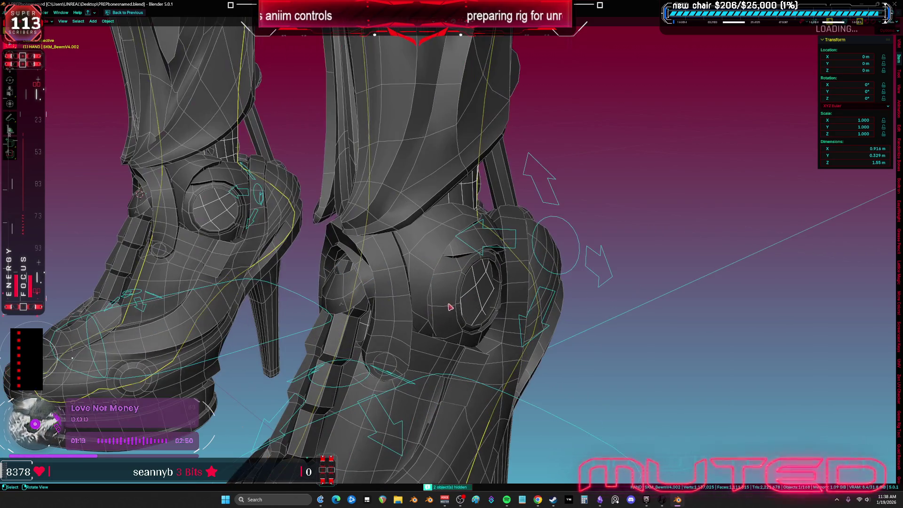
scroll(467, 298, up, 5)
key(1)
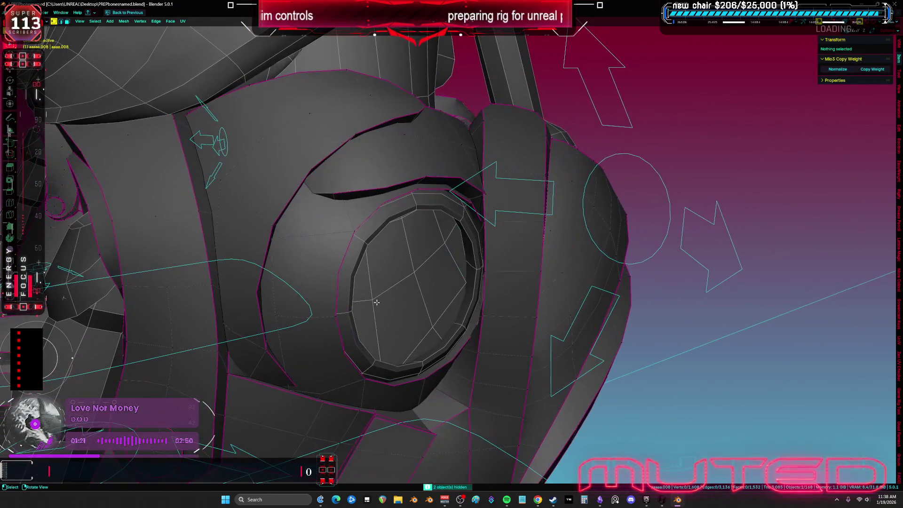
key(l)
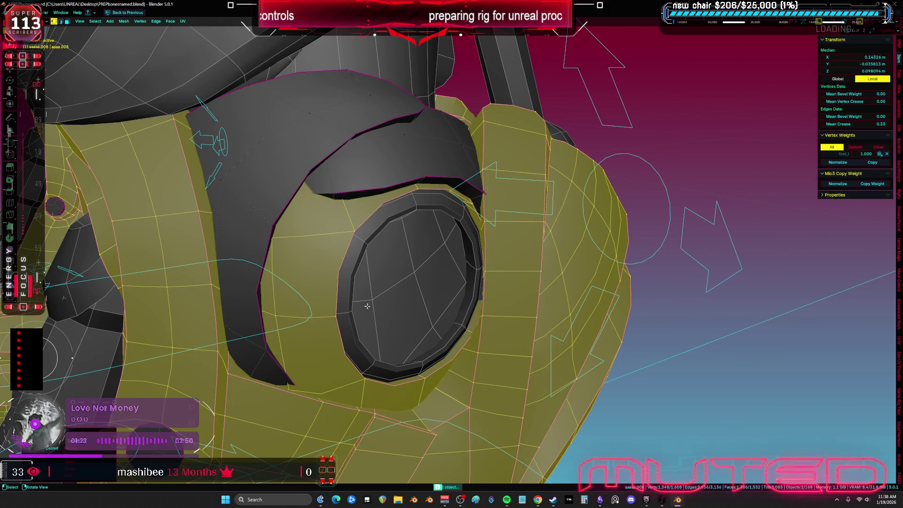
key(h)
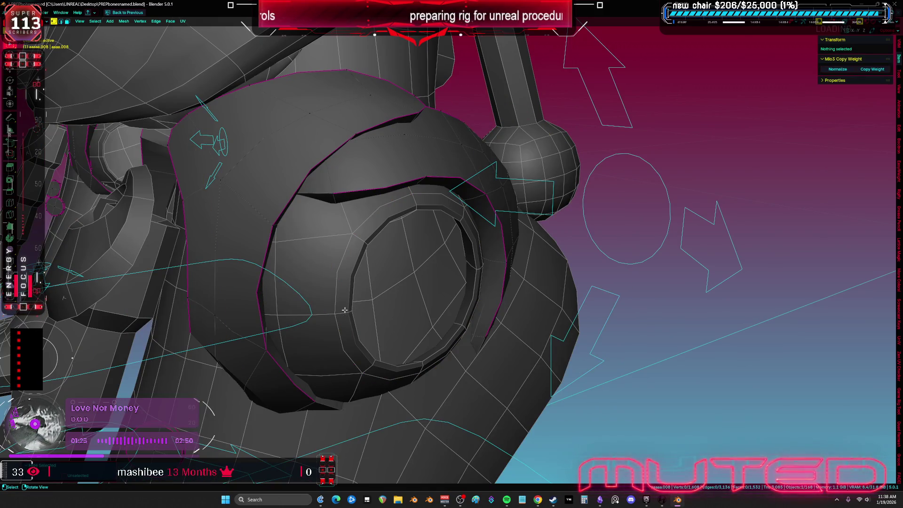
key(Tab)
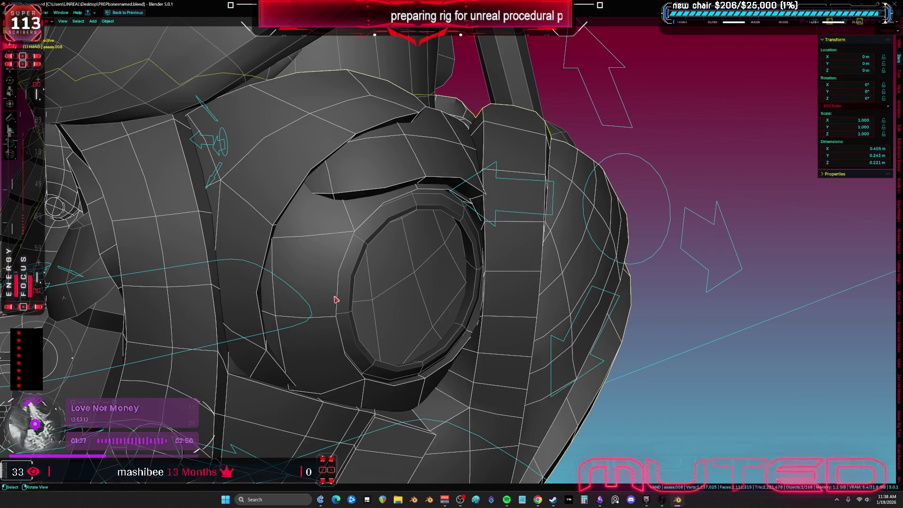
Step: Hide the shoe to select the ankle ring object, then undo to restore it
key(h)
click(363, 272)
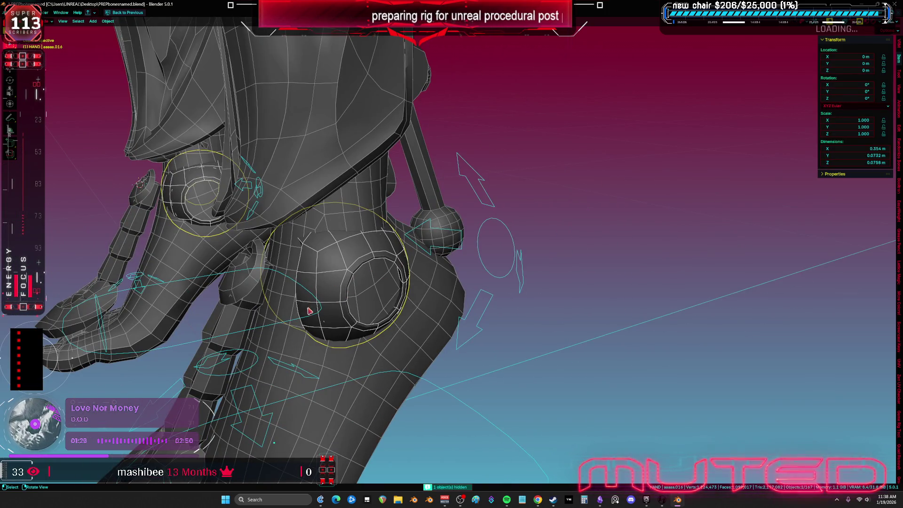
scroll(416, 301, down, 5)
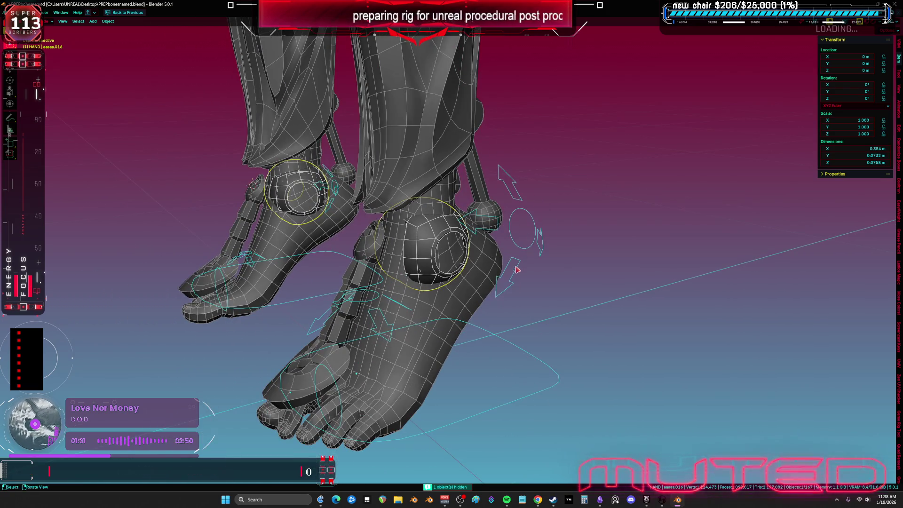
key(ctrl+z)
scroll(444, 251, up, 4)
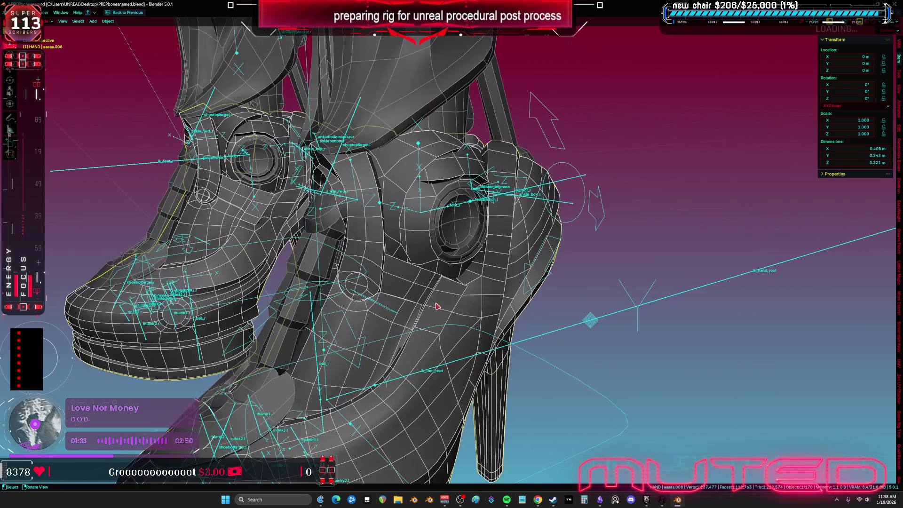
Step: Check the ankle socket's weights in Weight Paint, then reveal the hidden high-heel shoes
shift+click(424, 203)
shift+click(424, 203)
key(ctrl+Tab)
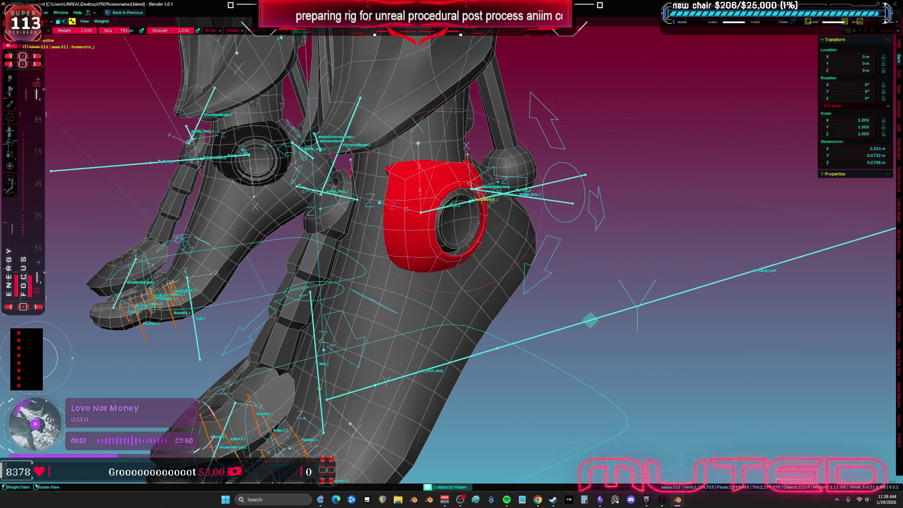
mouse_move(452, 206)
middle_down()
mouse_move(484, 225)
mouse_move(509, 266)
middle_up()
key(ctrl+Tab)
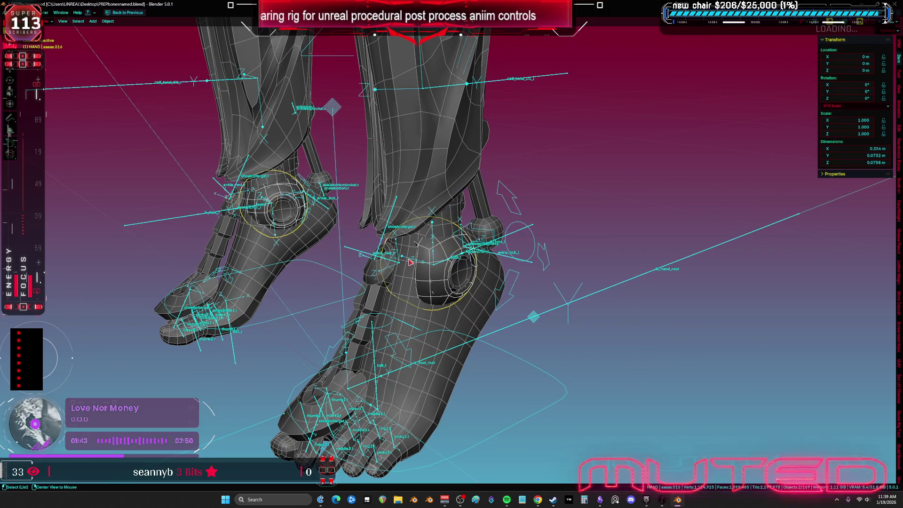
key(alt+h)
Step: Select the left heel IK control, the Root armature, then the shoe mesh again
click(455, 240)
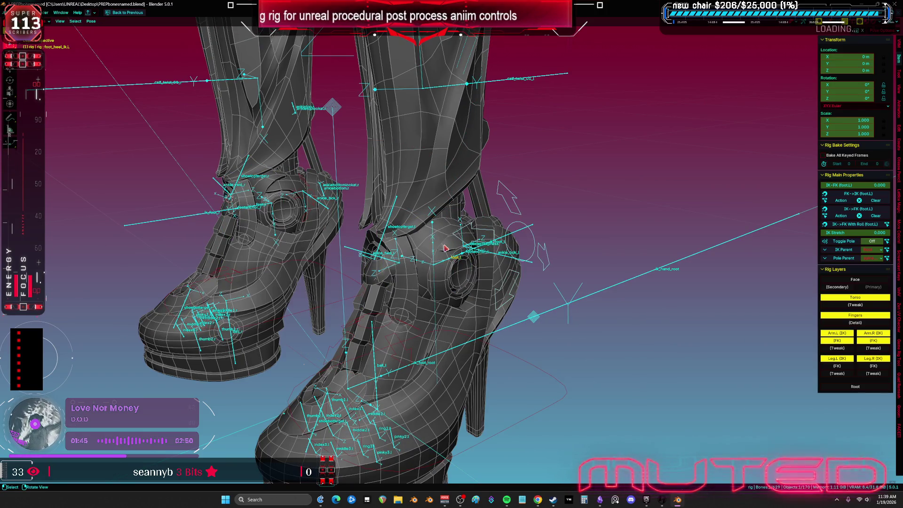
click(446, 248)
key(h)
key(alt+h)
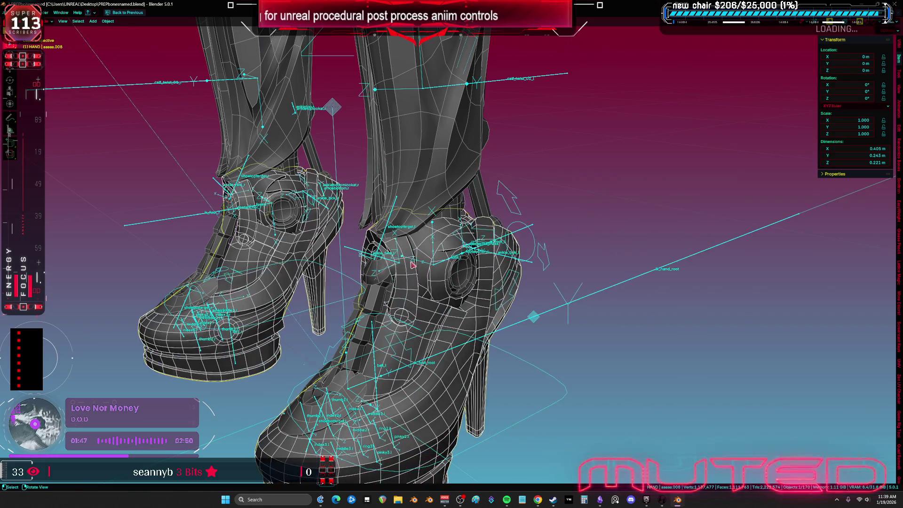
click(471, 253)
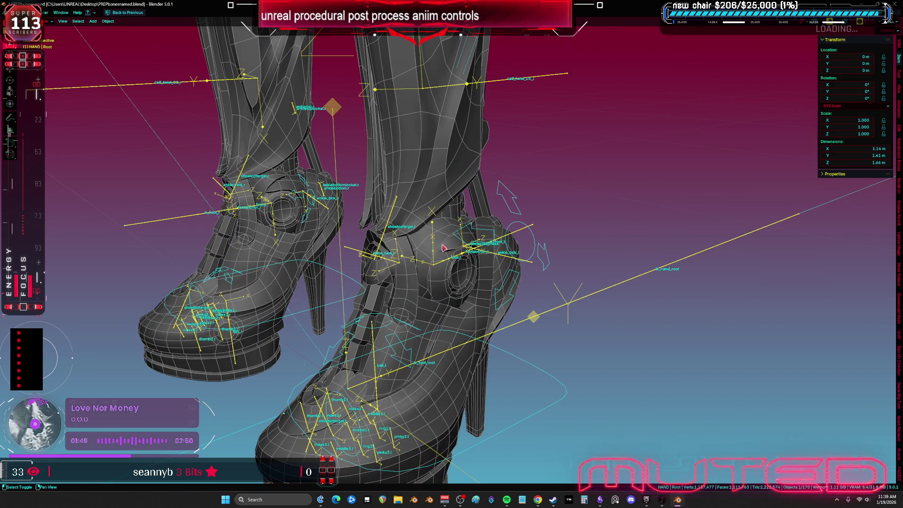
click(495, 291)
Step: Take the shoe mesh through Weight Paint into Edit Mode and select all vertices
key(ctrl+Tab)
click(436, 245)
middle_drag(442, 254, 464, 279)
key(ctrl+Tab)
click(533, 306)
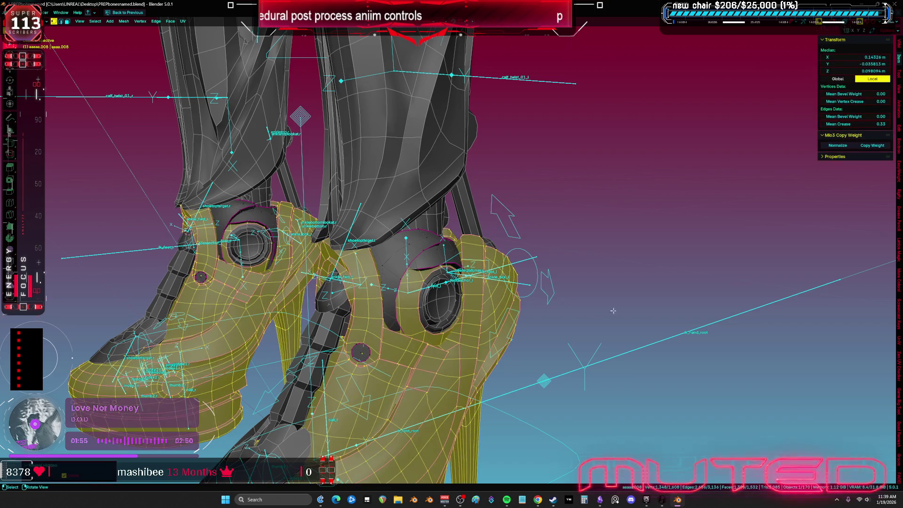
key(a)
mouse_move(602, 311)
shift+middle_down()
mouse_move(419, 279)
mouse_move(435, 275)
shift+middle_up()
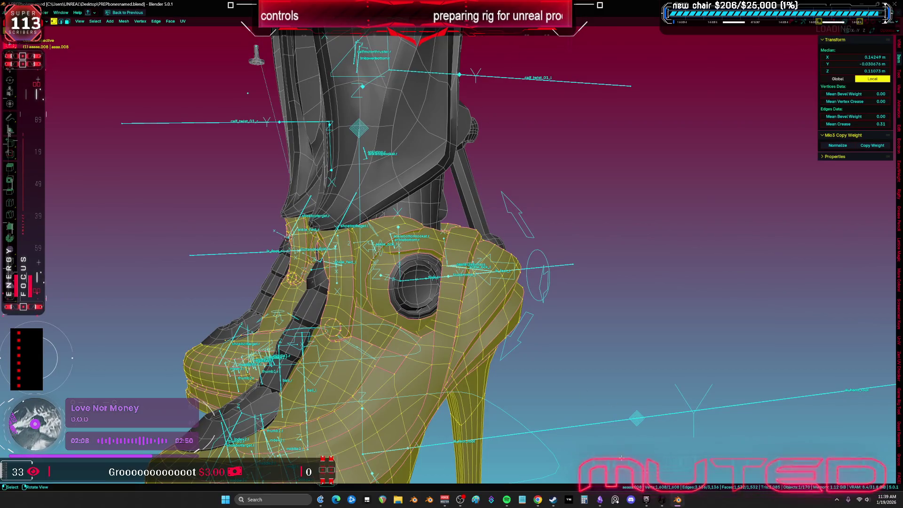
Step: Paste a chat screenshot onto the TO DO CHART canvas below the earlier chat cards
click(599, 499)
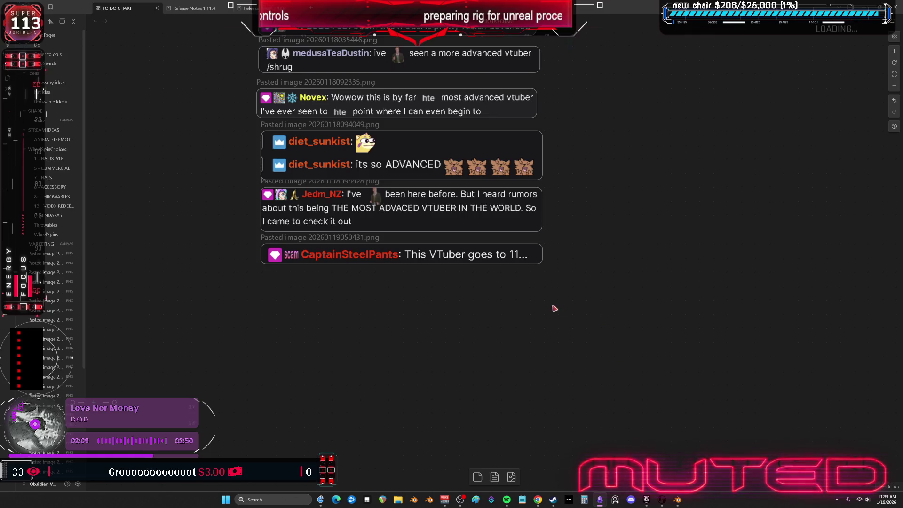
key(ctrl+v)
mouse_move(586, 268)
mouse_down()
mouse_move(474, 275)
mouse_move(390, 272)
mouse_move(390, 259)
mouse_up()
click(781, 256)
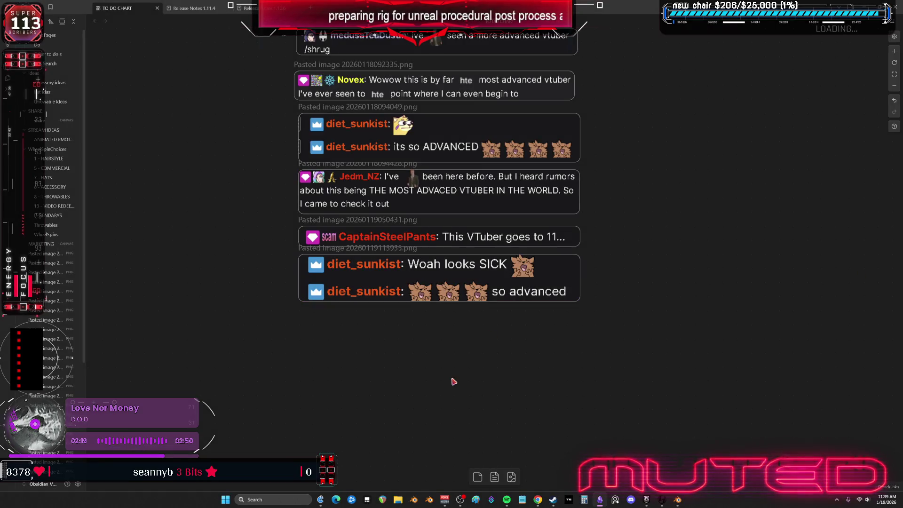
Step: Paste a second chat screenshot beneath the last card, then return to Blender
key(ctrl+v)
mouse_move(639, 272)
mouse_down()
mouse_move(605, 324)
mouse_move(457, 350)
mouse_move(438, 332)
mouse_up()
click(689, 284)
scroll(689, 284, up, 1)
scroll(688, 285, up, 1)
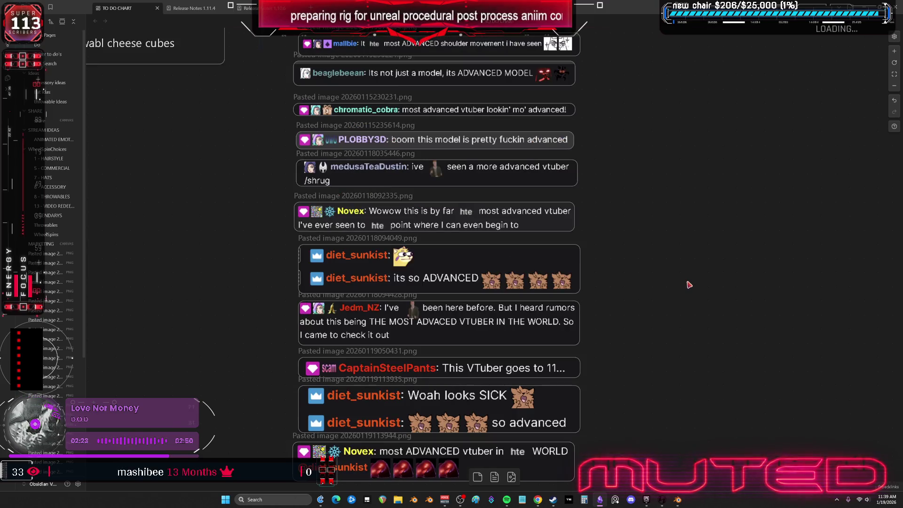
scroll(689, 285, up, 5)
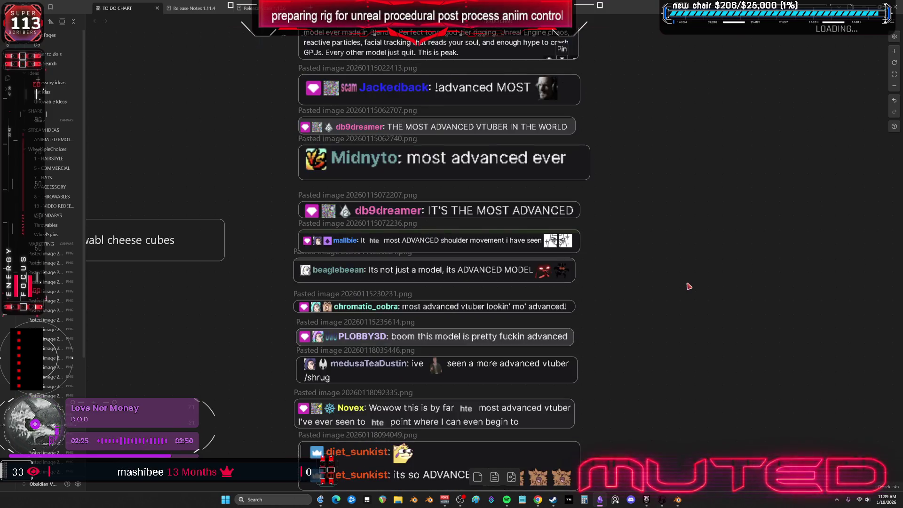
scroll(689, 287, up, 3)
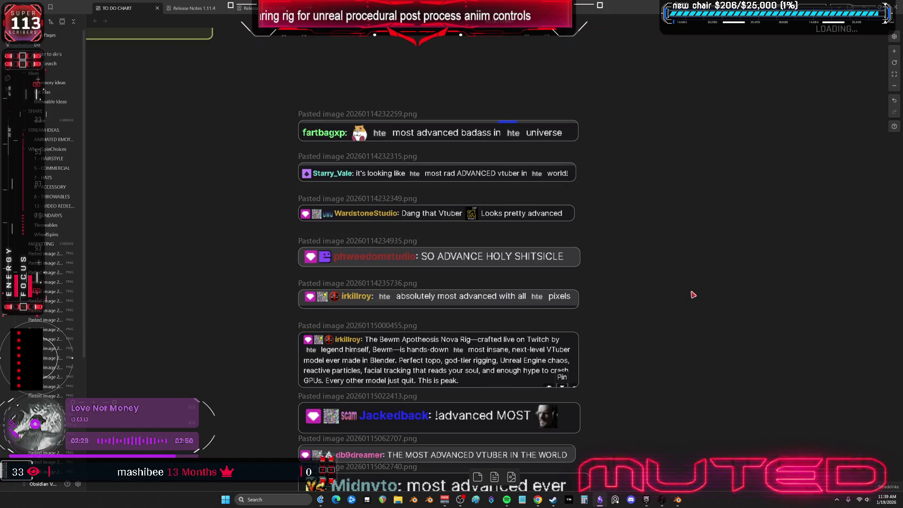
scroll(690, 284, down, 2)
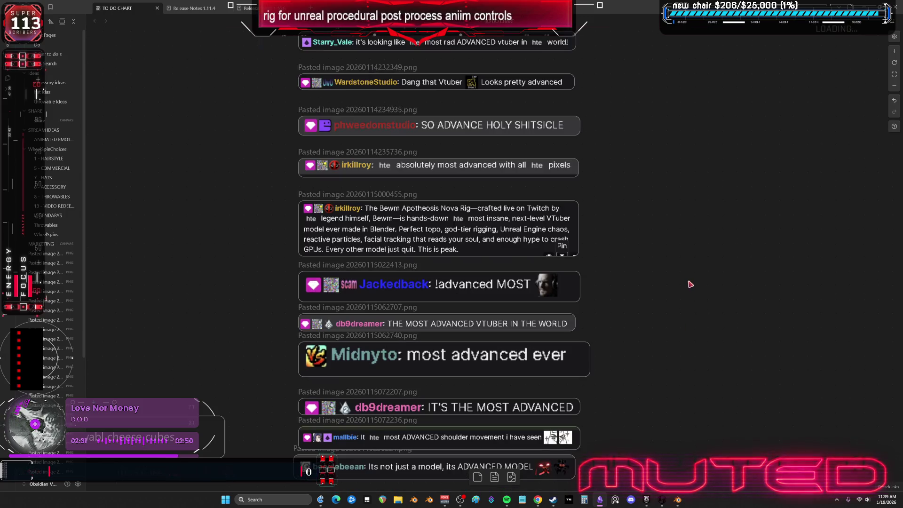
scroll(690, 284, down, 5)
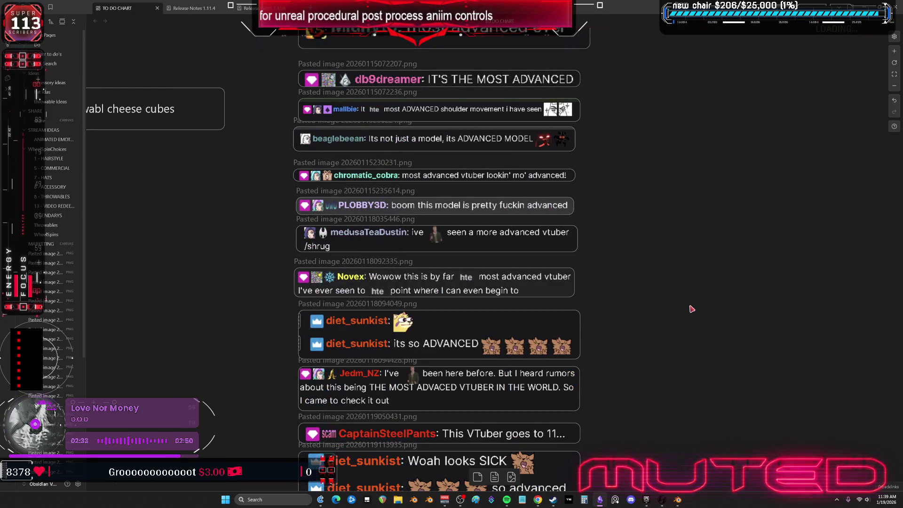
scroll(691, 309, down, 3)
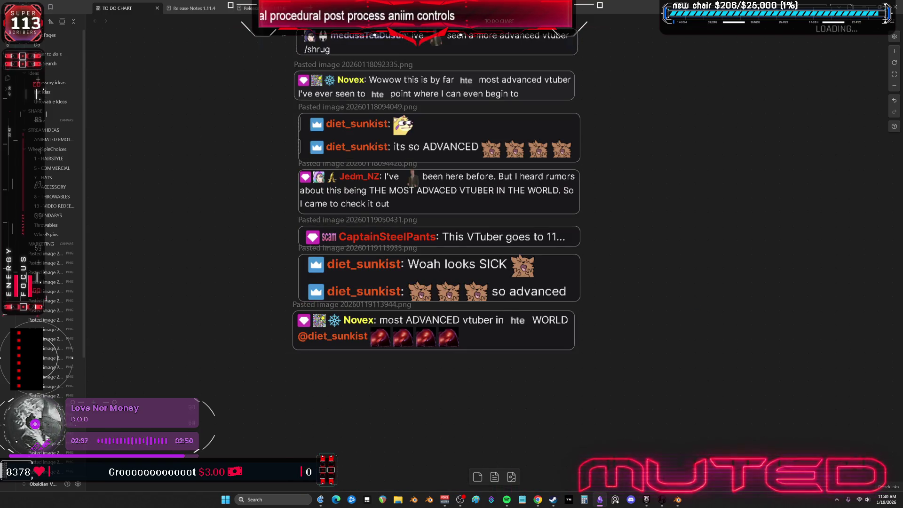
key(alt+Tab)
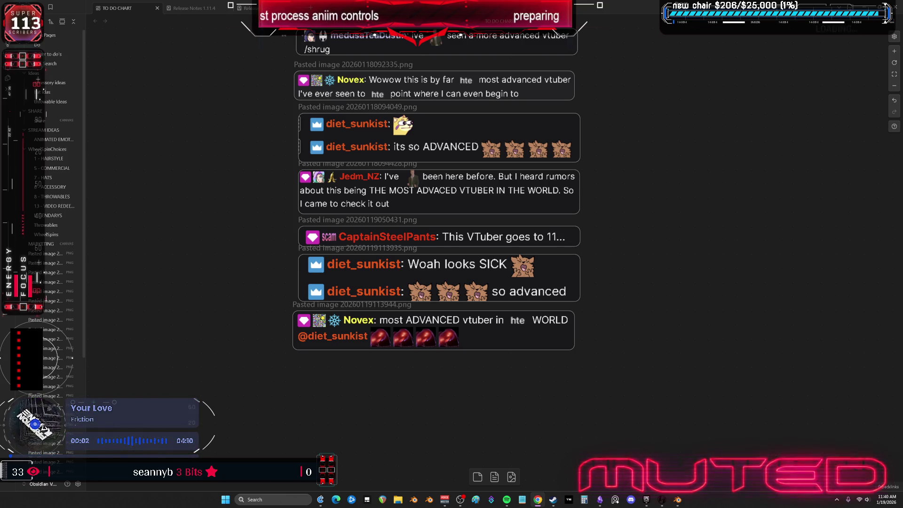
click(678, 500)
Step: Return the mesh to Object Mode and put the rig into Pose Mode
middle_drag(498, 237, 530, 233)
key(Tab)
click(339, 224)
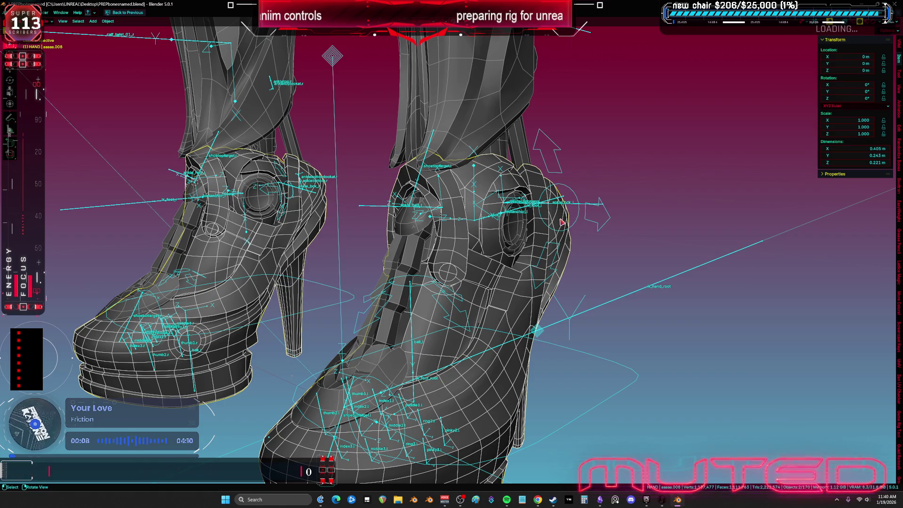
click(601, 224)
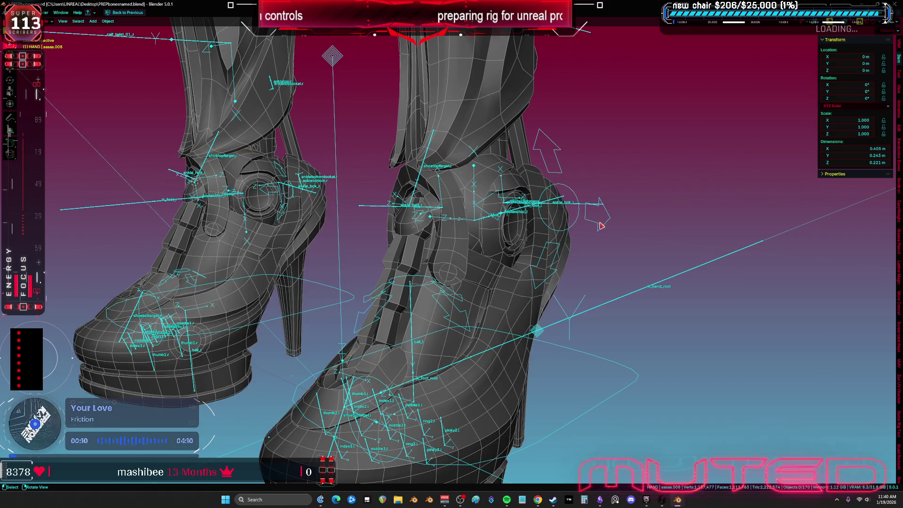
key(ctrl+Tab)
middle_drag(659, 226, 611, 221)
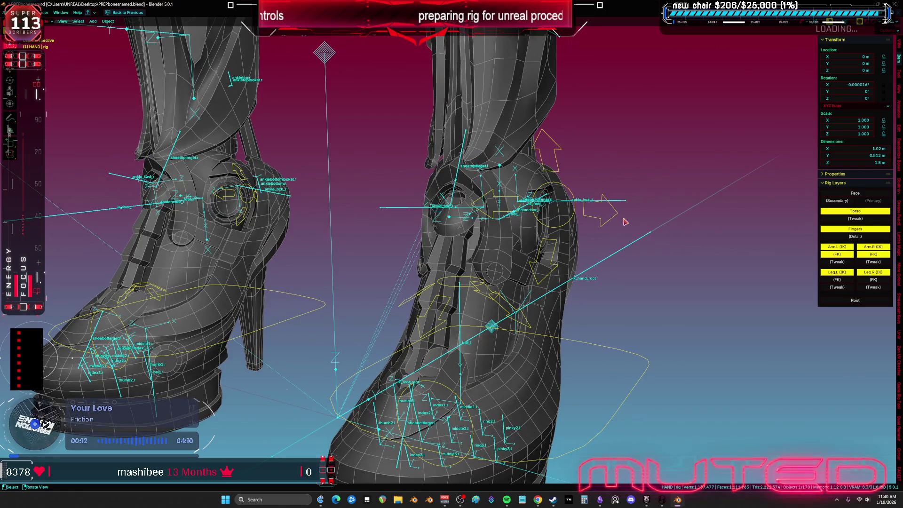
Step: Rotate the foot_heel_ik.L control 17.322° on Y to bend the ankle
click(620, 219)
key(r)
key(y)
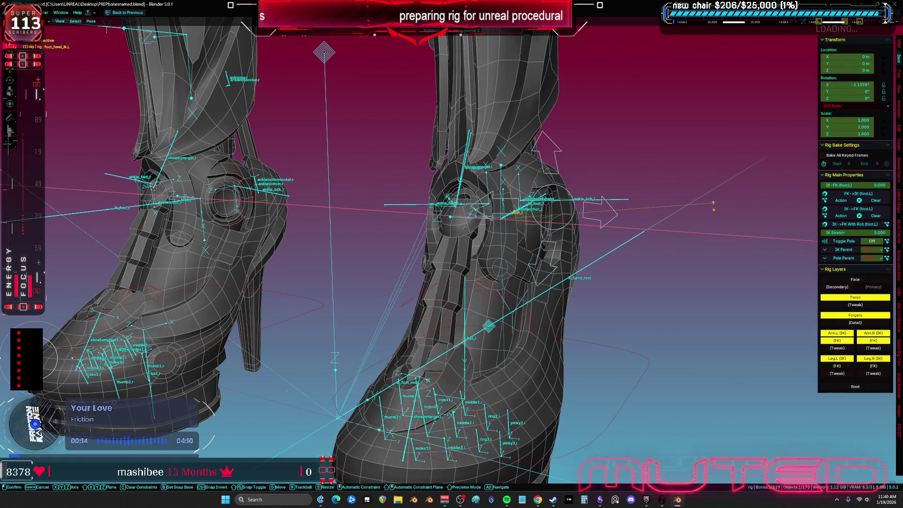
click(736, 265)
mouse_move(736, 264)
middle_down()
mouse_move(614, 267)
mouse_move(625, 274)
middle_up()
Step: Try and cancel further heel rotations, including on Z, then bring up the Pose menu
key(r)
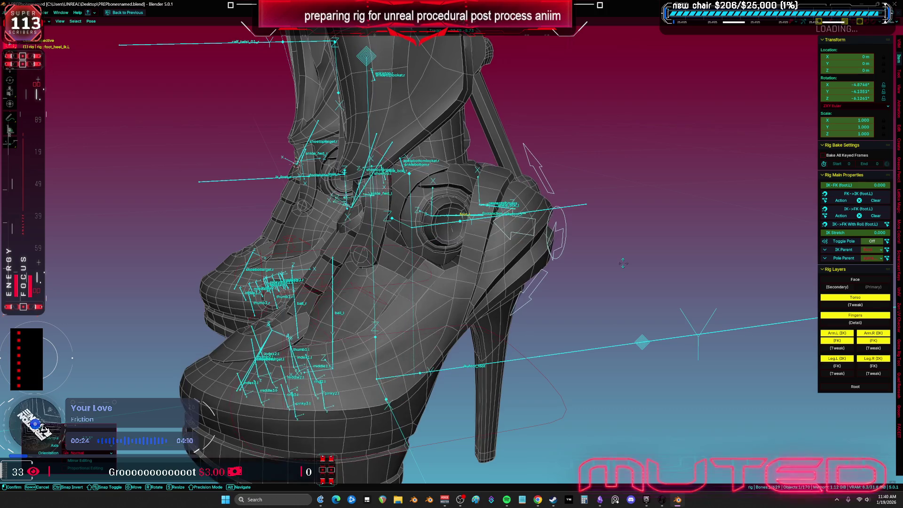
key(Escape)
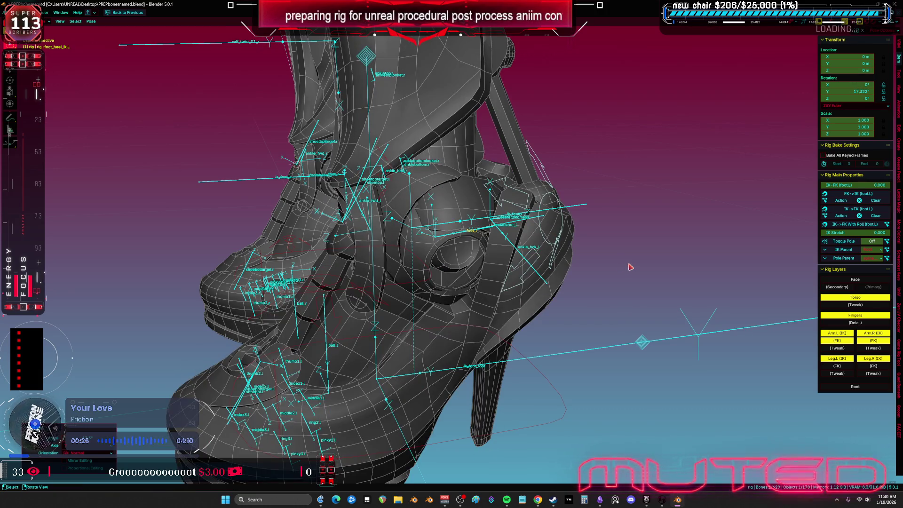
scroll(630, 267, up, 2)
scroll(635, 261, up, 2)
key(r)
key(z)
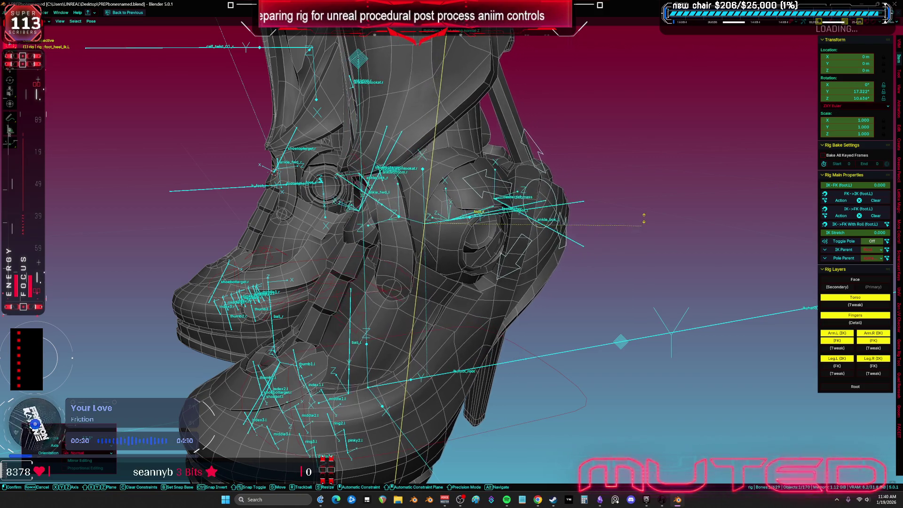
key(Escape)
right_click(646, 253)
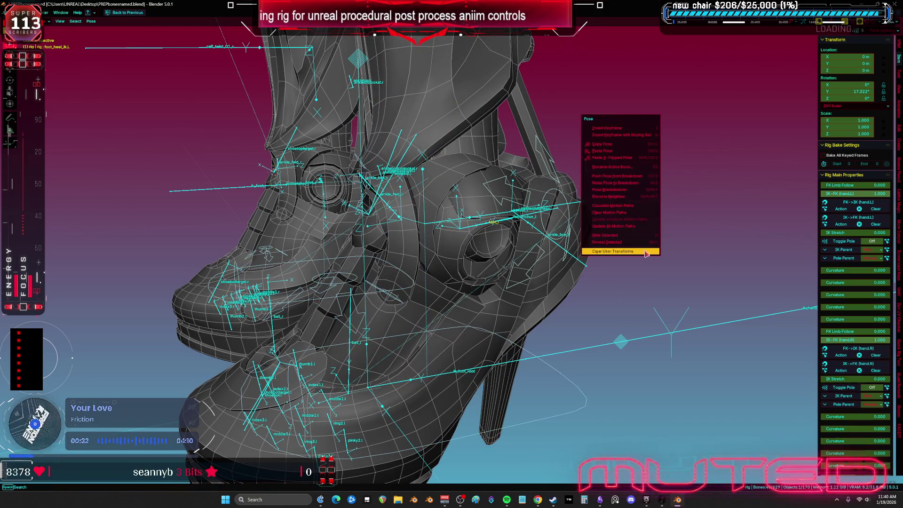
click(646, 252)
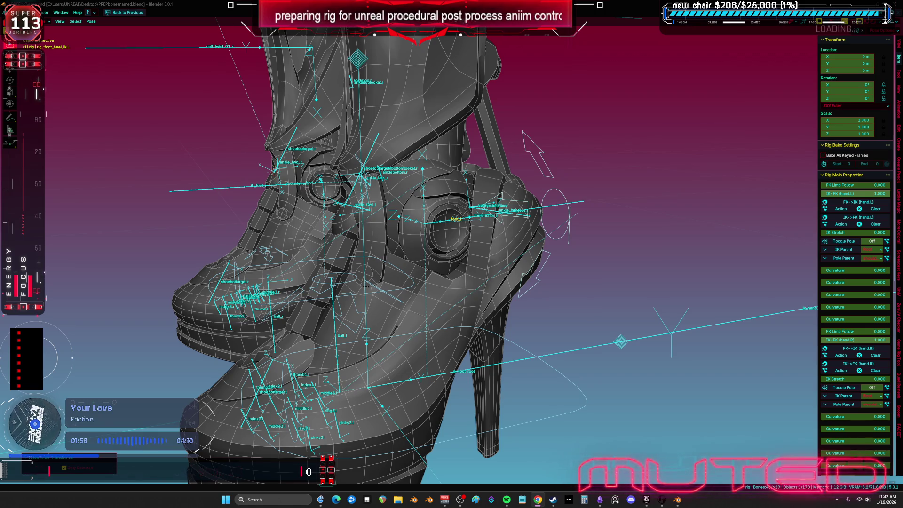
Step: Switch to the Epic Games Launcher from the taskbar
click(646, 500)
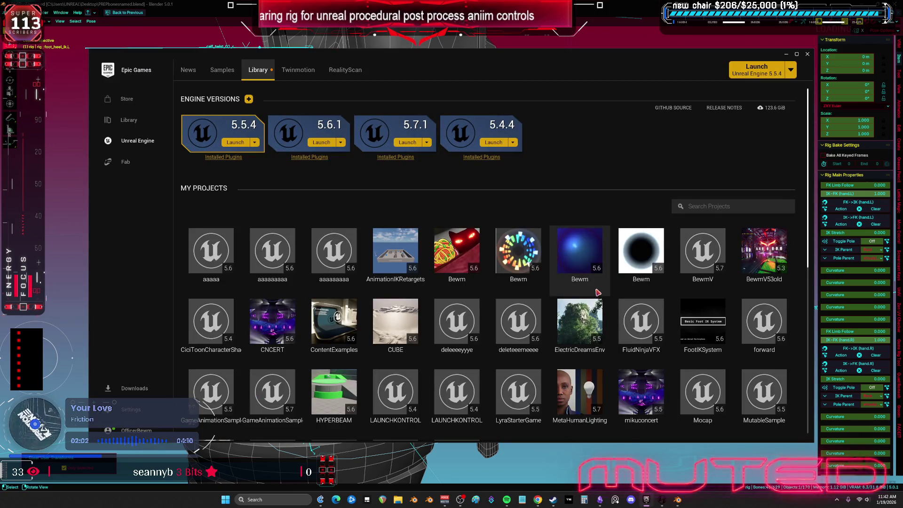
Step: Launch the BewmV project, close the launcher, and select the CR_Mannequin_ProceduralBewmV control rig
click(710, 254)
double_click(710, 254)
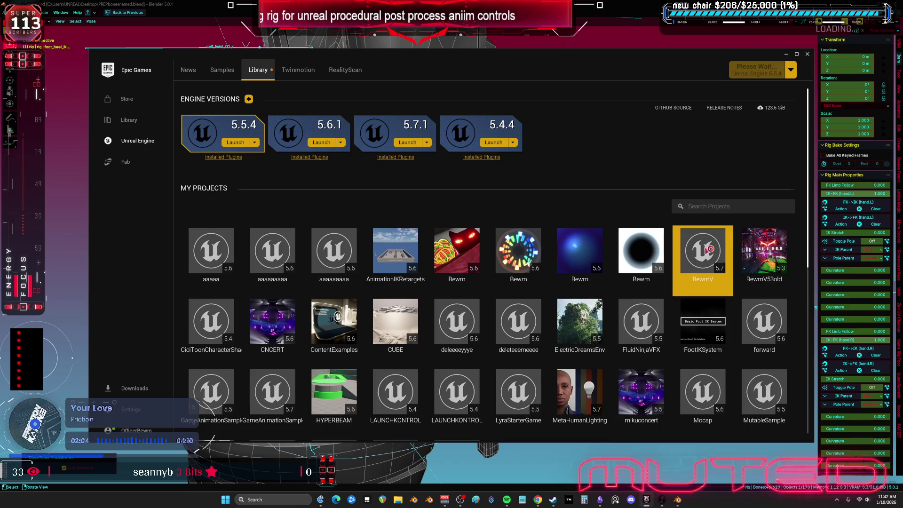
click(807, 54)
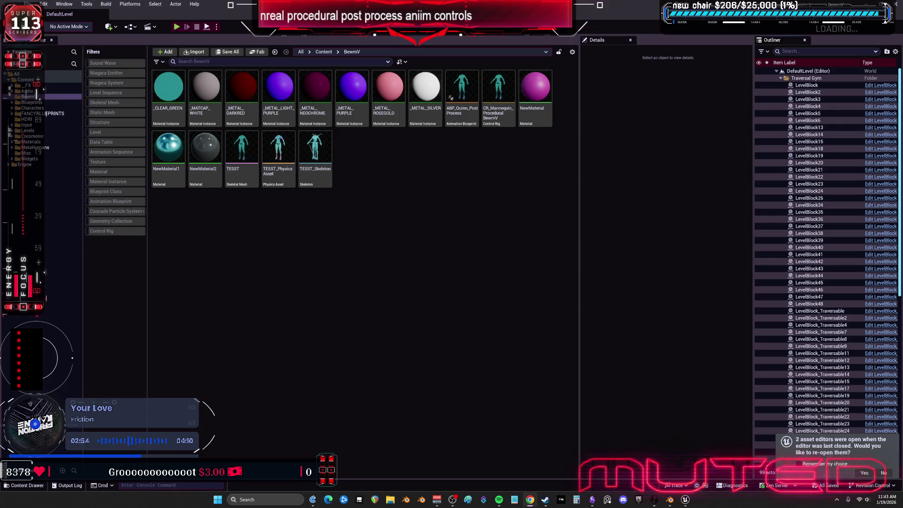
click(536, 89)
click(500, 89)
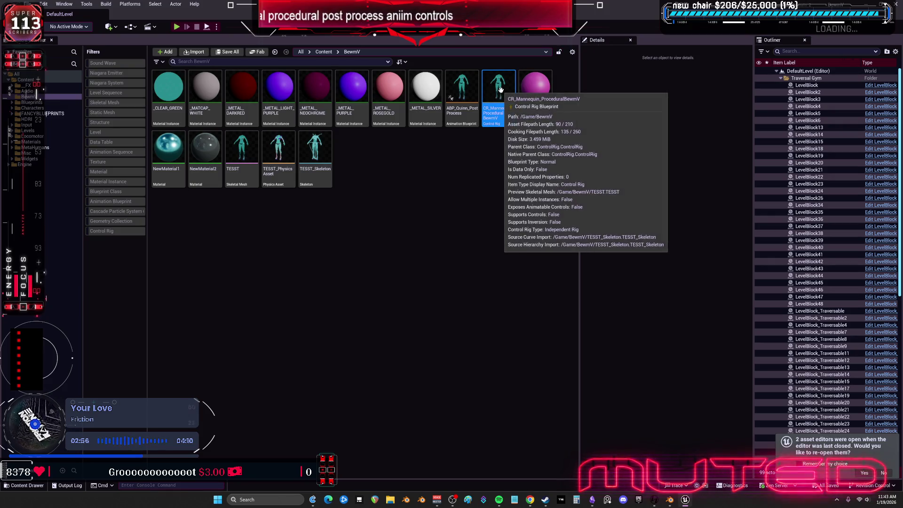
double_click(500, 90)
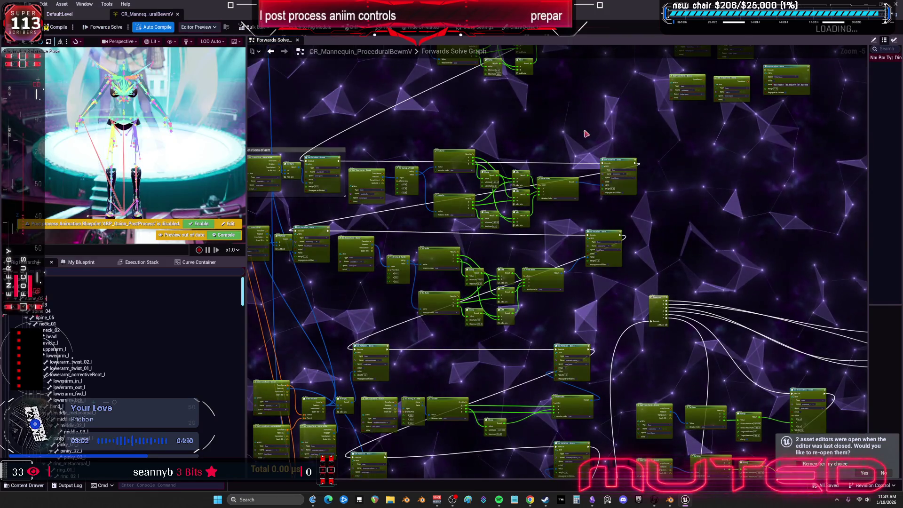
scroll(535, 220, up, 4)
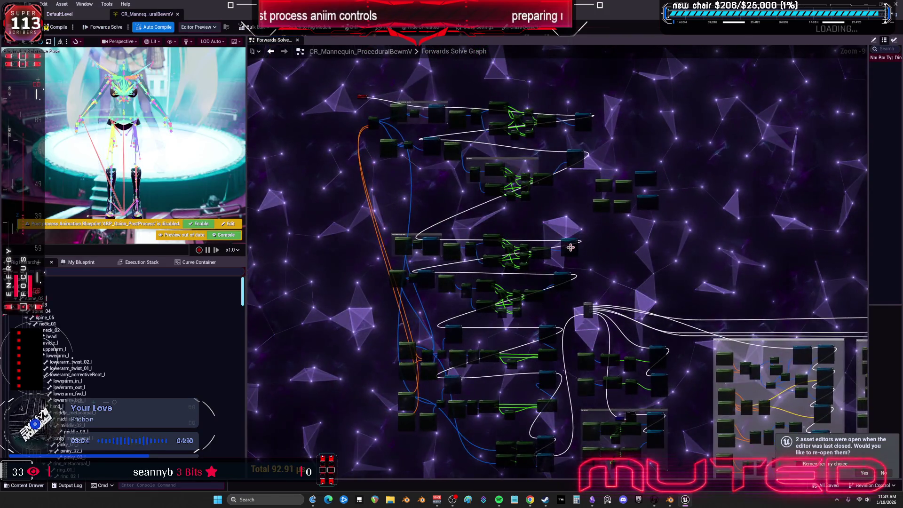
scroll(544, 317, up, 3)
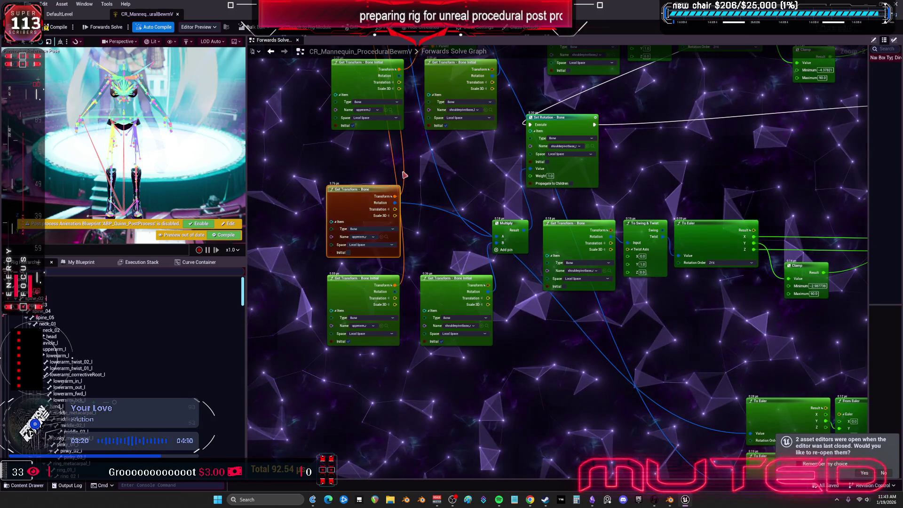
right_drag(464, 180, 397, 251)
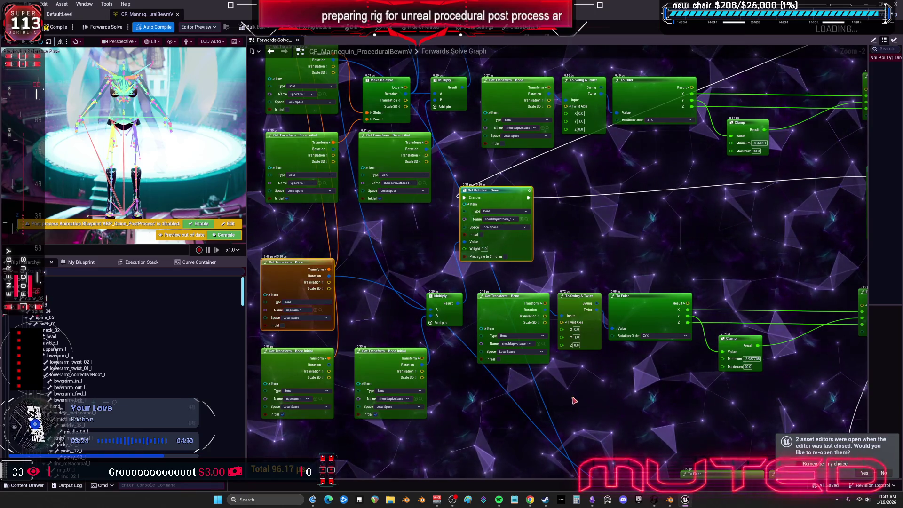
click(307, 281)
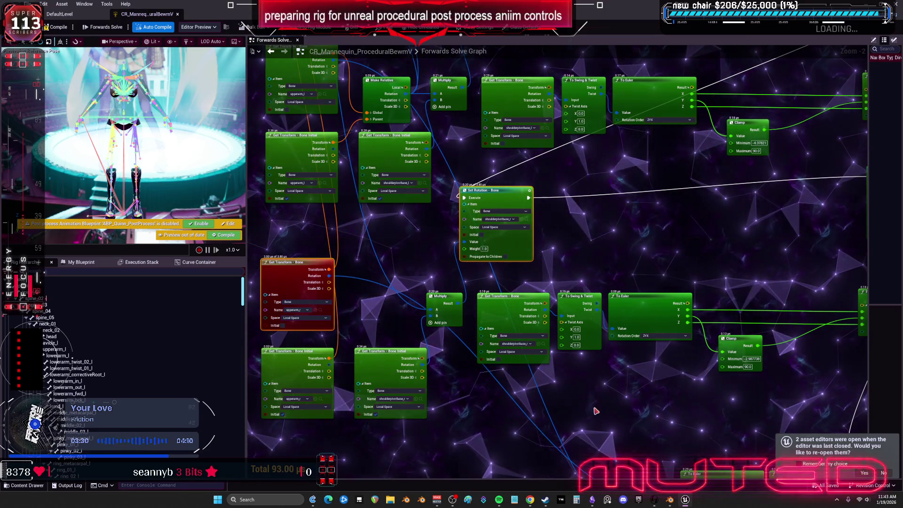
right_drag(565, 359, 421, 396)
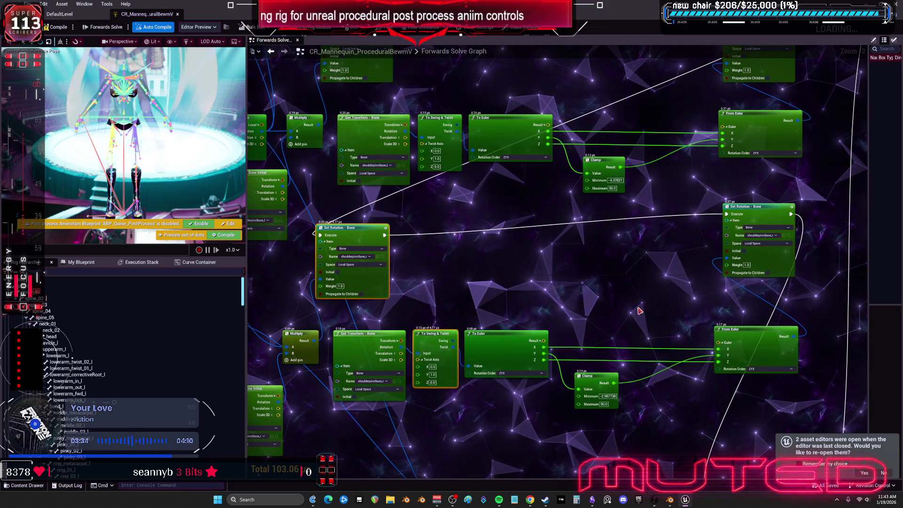
right_click(581, 360)
scroll(434, 289, down, 2)
right_drag(433, 289, 362, 375)
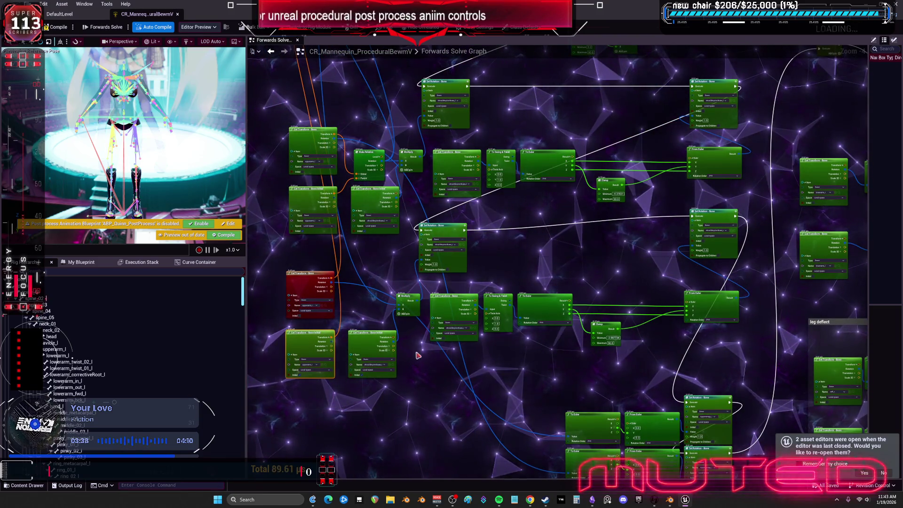
scroll(411, 383, up, 1)
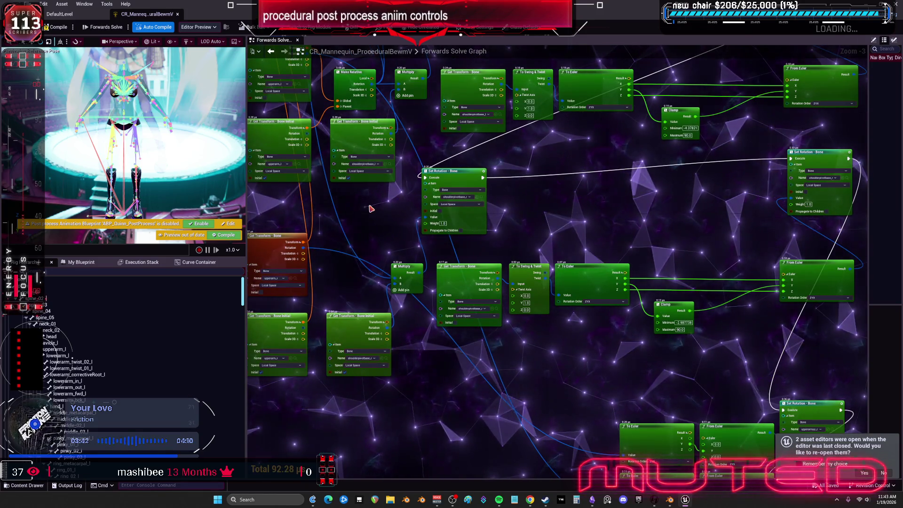
right_drag(371, 209, 408, 330)
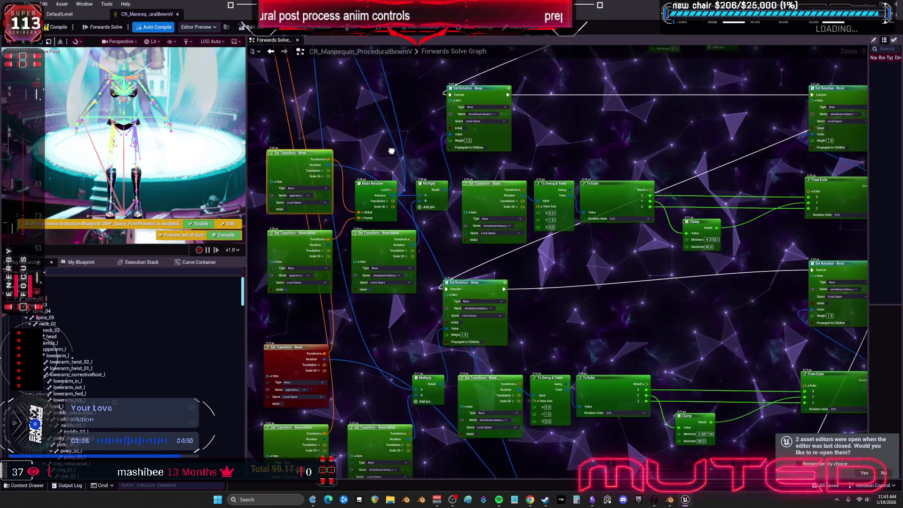
right_drag(398, 151, 348, 163)
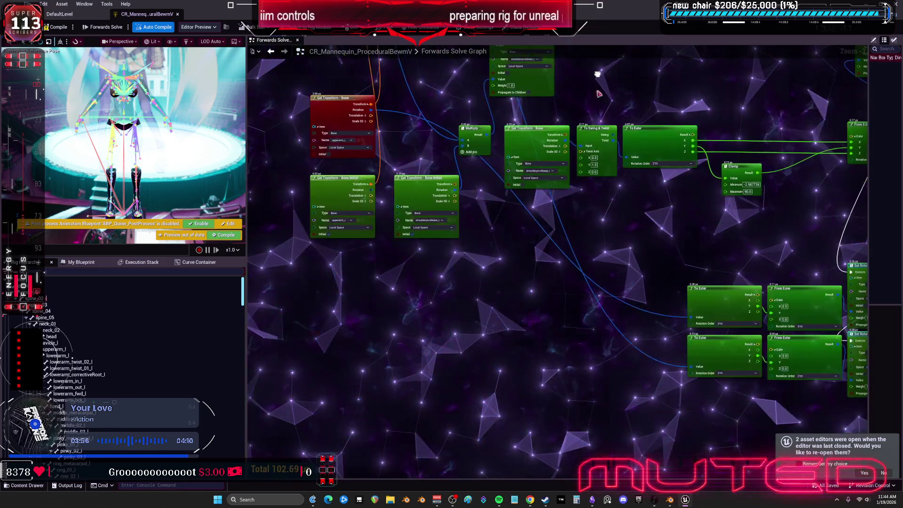
scroll(533, 328, down, 5)
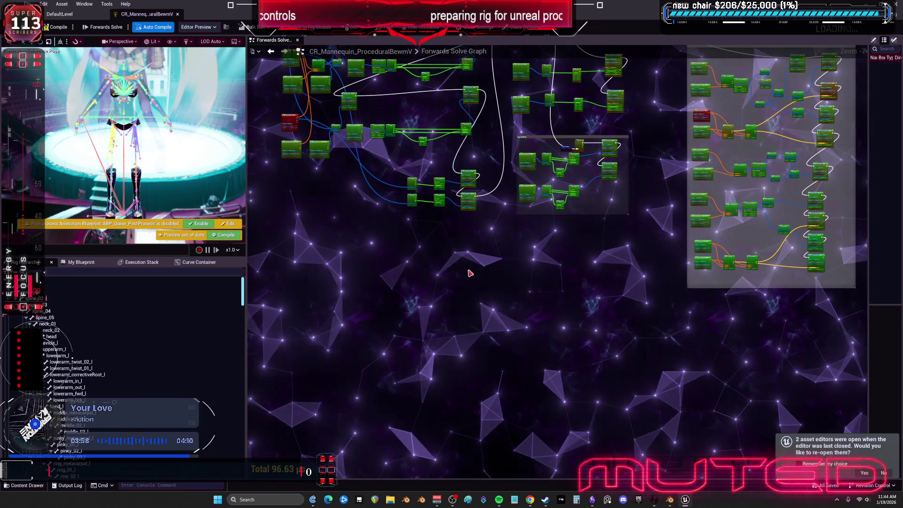
scroll(469, 273, up, 10)
scroll(470, 273, down, 6)
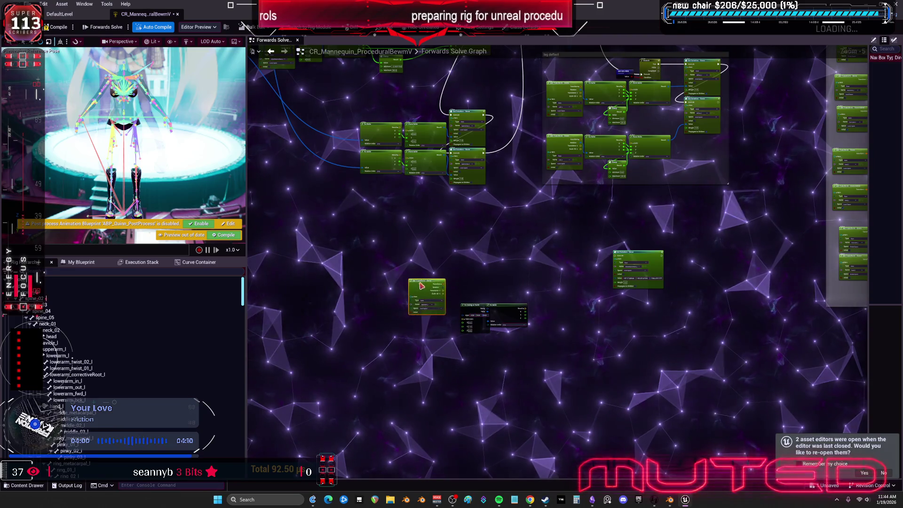
scroll(432, 282, up, 4)
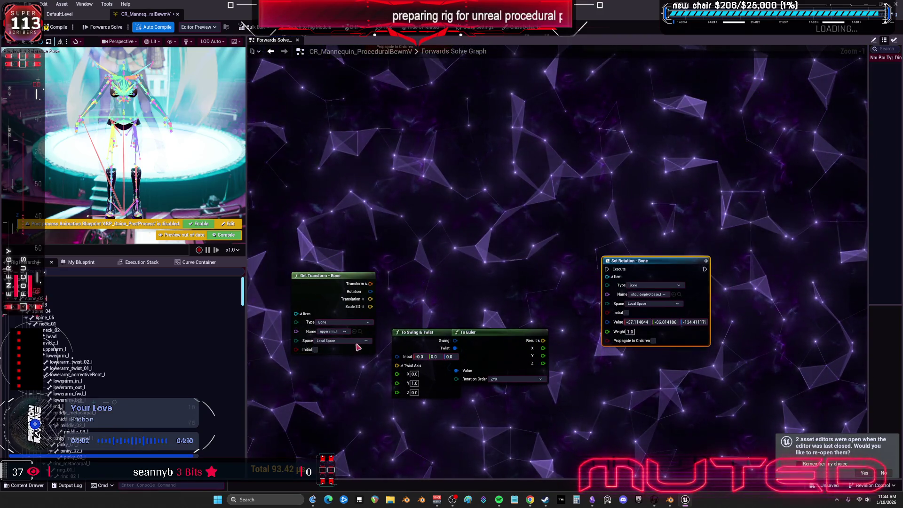
Step: Use bones foot_l and footanchor_l, wire Twist into Set Rotation's Value, and paste a node copy
text(foot)
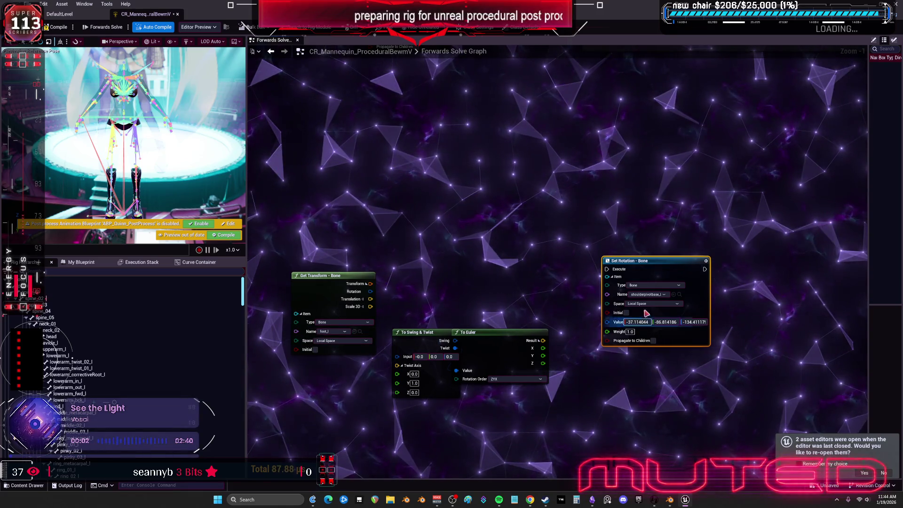
click(647, 286)
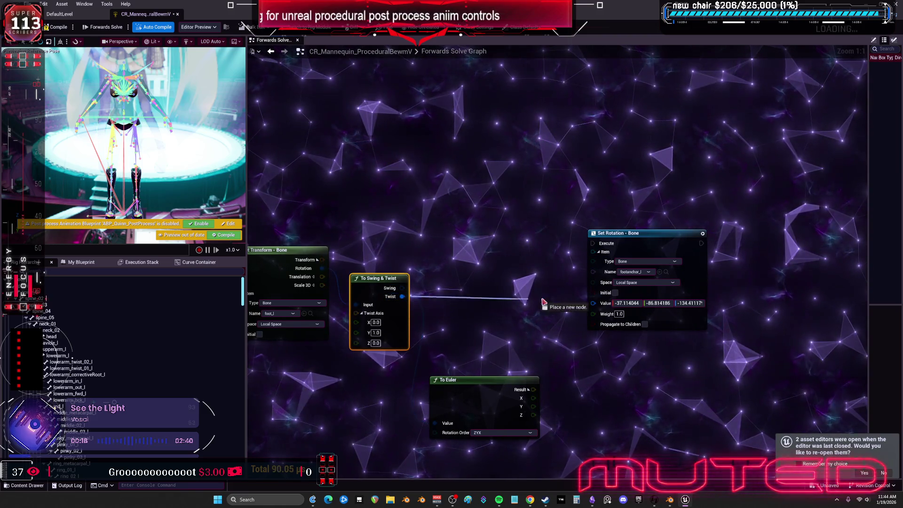
drag(597, 303, 597, 303)
scroll(530, 370, down, 2)
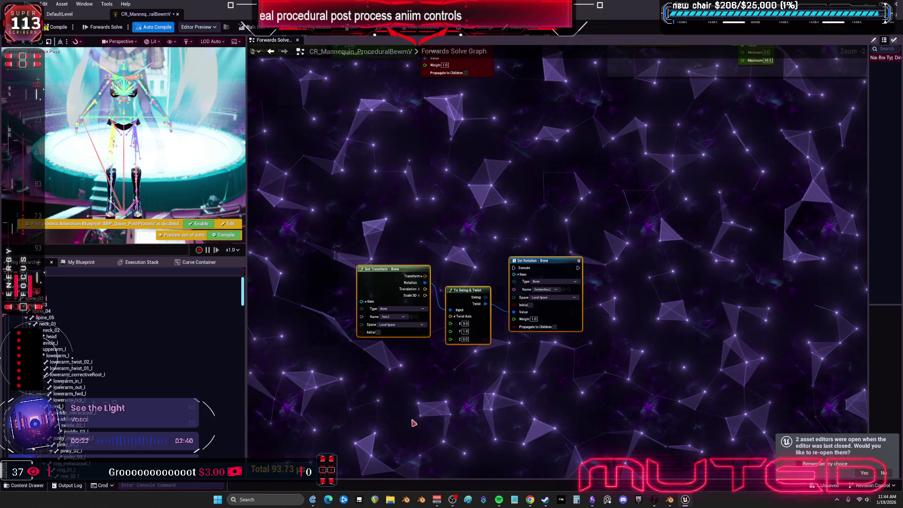
key(ctrl+v)
scroll(401, 329, up, 3)
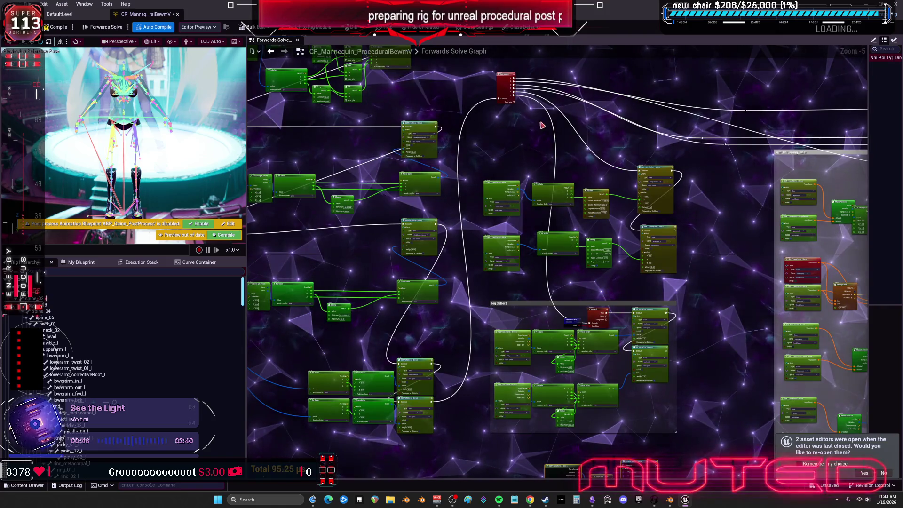
Step: Chain both footanchor Set Rotation nodes after the leg deflect group, save the rig, and switch to Blender
scroll(514, 105, up, 4)
mouse_move(510, 88)
mouse_down()
mouse_move(531, 329)
mouse_move(565, 367)
mouse_move(605, 199)
mouse_move(594, 201)
mouse_move(497, 98)
mouse_move(427, 433)
mouse_move(438, 301)
mouse_move(670, 241)
mouse_up()
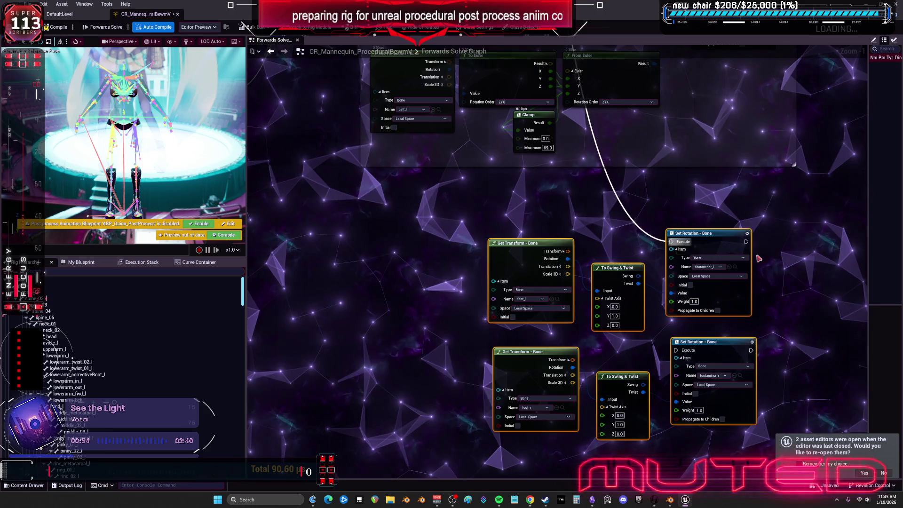
scroll(725, 256, up, 1)
mouse_move(616, 206)
mouse_down()
mouse_move(564, 324)
mouse_move(537, 330)
mouse_up()
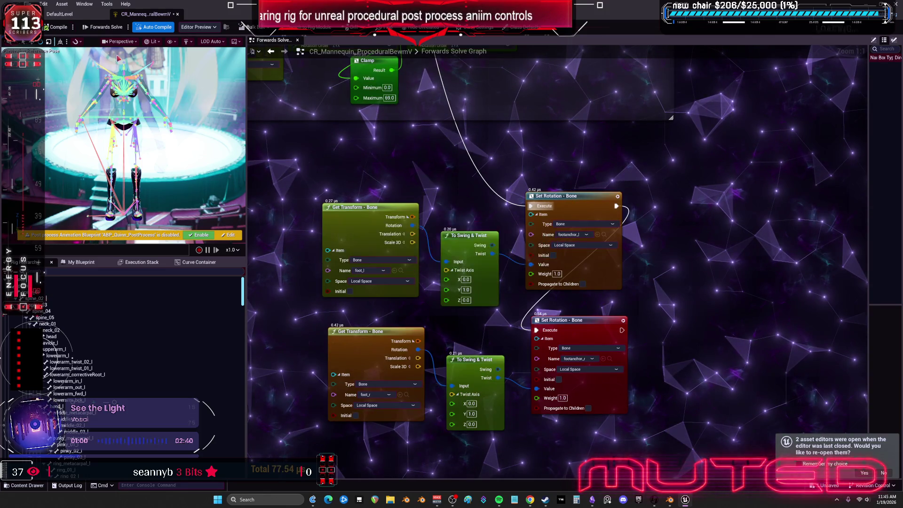
key(ctrl+s)
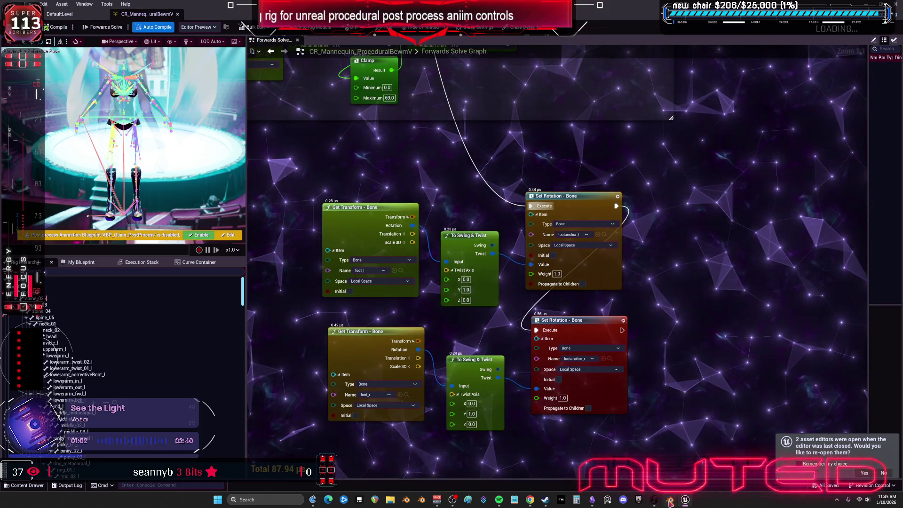
click(670, 501)
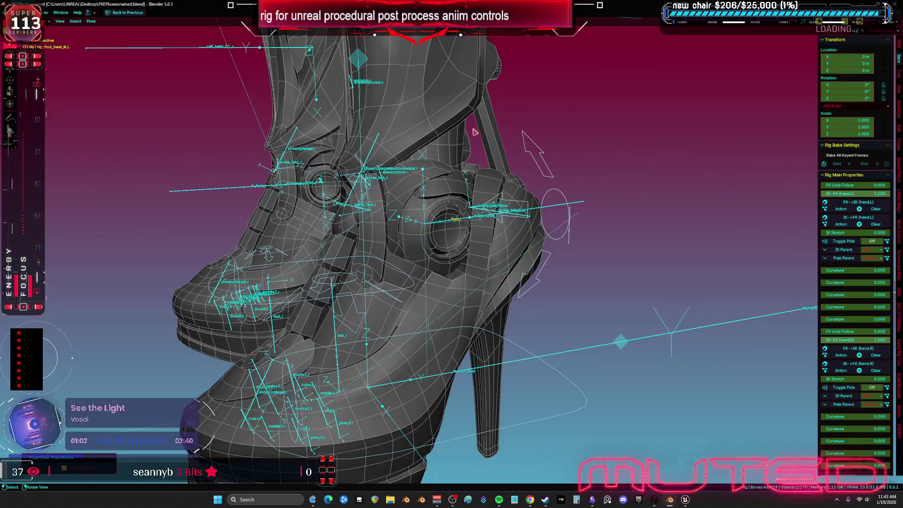
Step: Select the boot mesh in Edit Mode and select the linked ankle socket piece
click(444, 252)
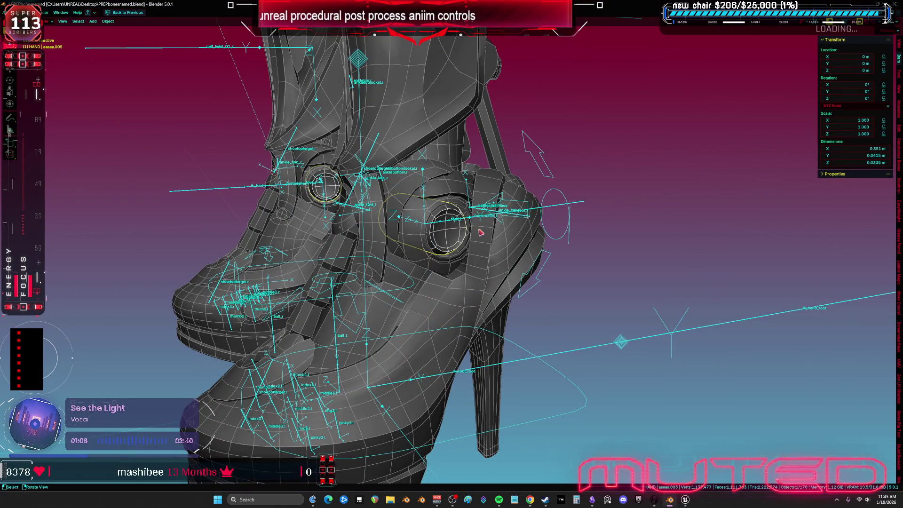
click(447, 190)
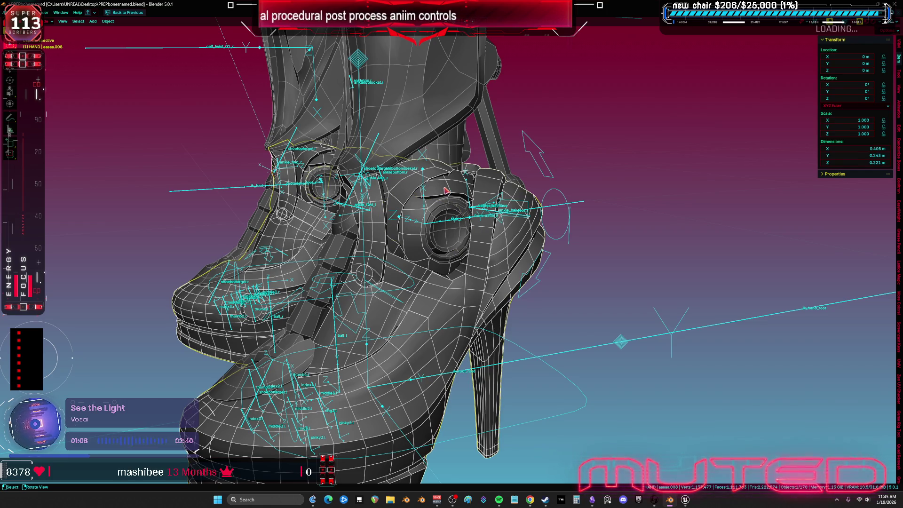
key(Tab)
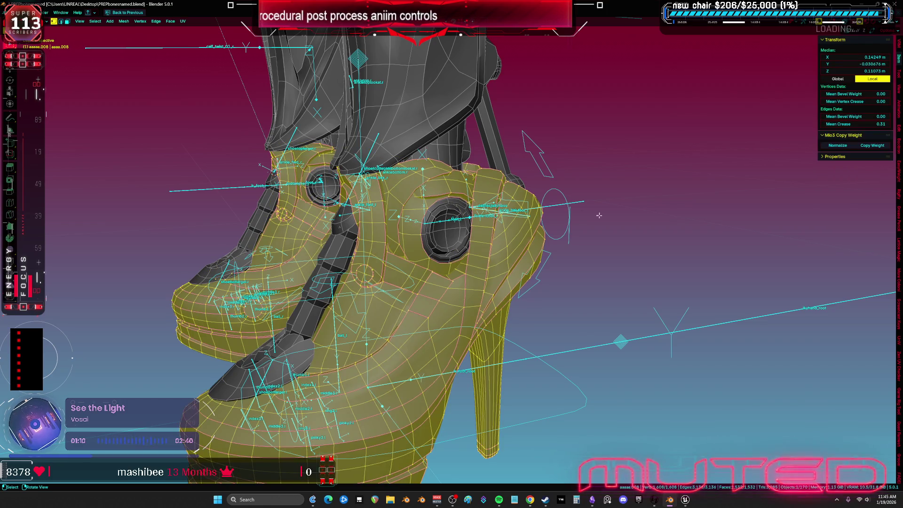
click(458, 188)
key(ctrl+l)
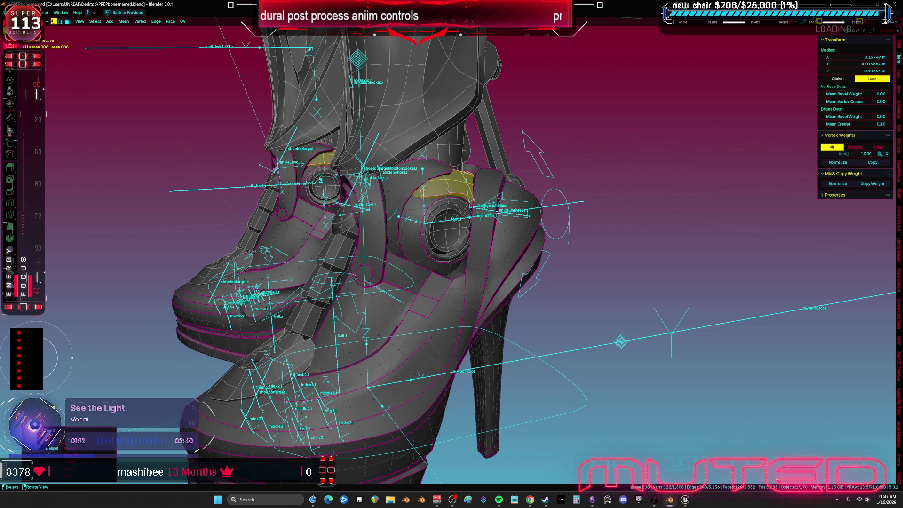
mouse_move(426, 180)
middle_down()
mouse_move(305, 184)
mouse_move(427, 183)
mouse_move(376, 208)
mouse_move(423, 195)
mouse_move(451, 207)
mouse_move(455, 239)
mouse_move(429, 228)
middle_up()
Step: Nudge the ankle socket piece slightly, checking it in wireframe and then solid shading
key(g)
click(449, 191)
key(shift+z)
key(z)
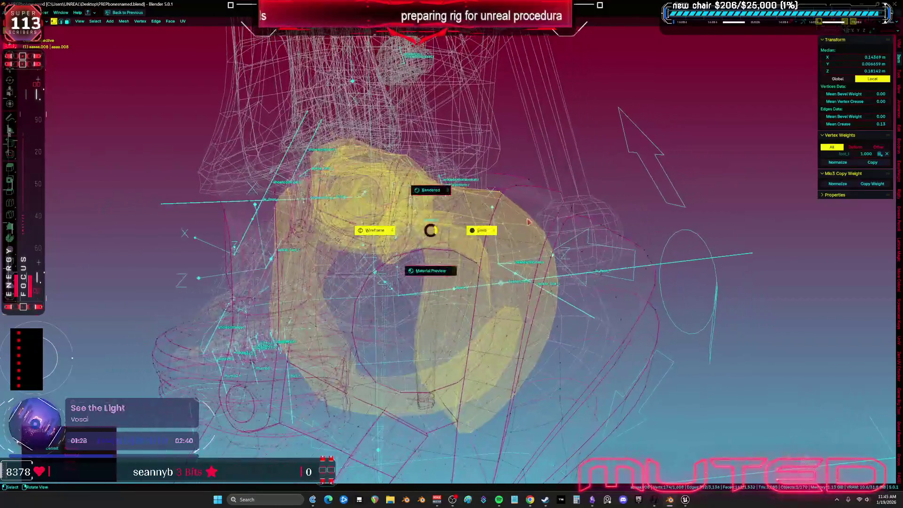
click(495, 223)
mouse_move(500, 222)
middle_down()
mouse_move(493, 247)
mouse_move(474, 259)
mouse_move(502, 255)
mouse_move(508, 265)
mouse_move(463, 245)
middle_up()
Step: Isolate and frame the socket in local view, then return to Object Mode with the armature
key(KP_Divide)
key(KP_Decimal)
key(alt+a)
key(ctrl+z)
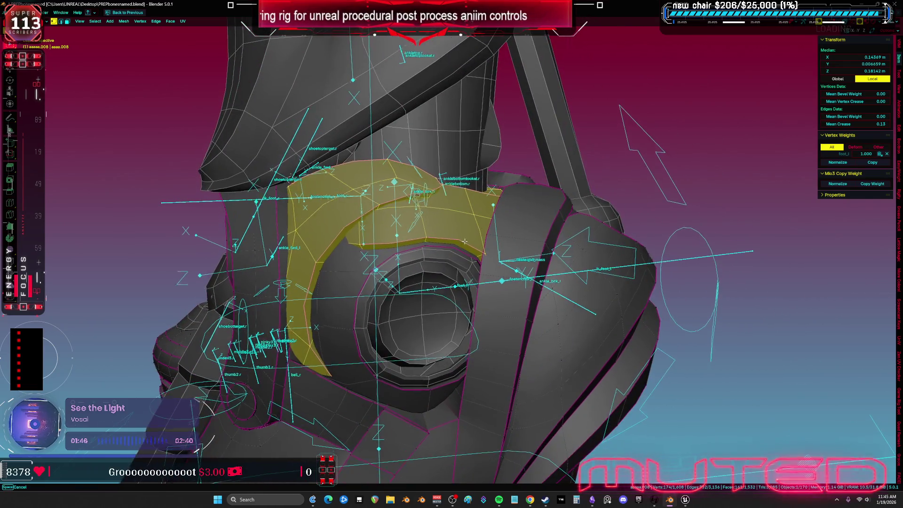
key(ctrl+Tab)
click(471, 207)
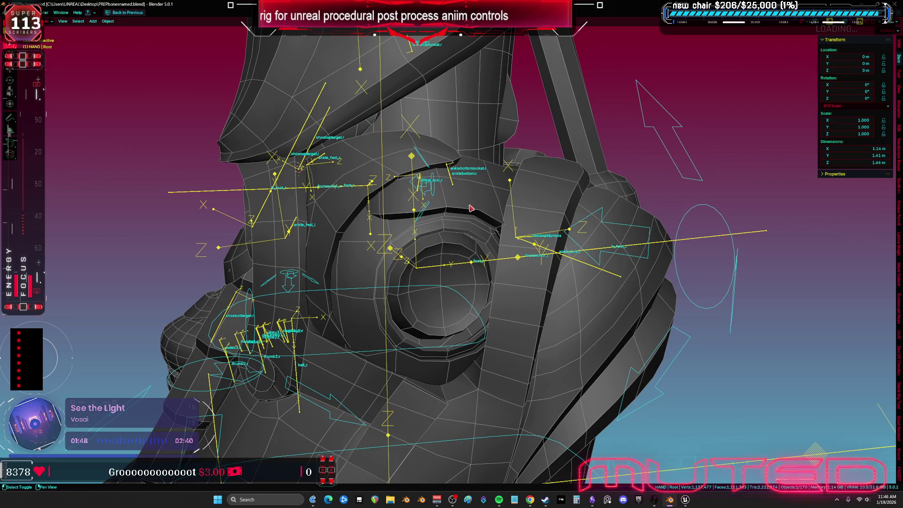
Step: Switch the boot to Weight Paint and inspect the foot_l, ik_foot_l and footanchor_l weights
key(ctrl+Tab)
click(474, 266)
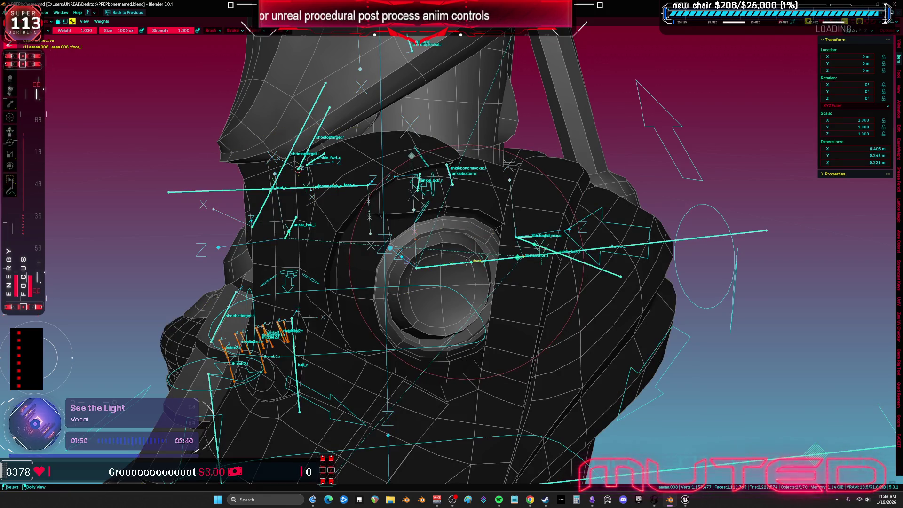
ctrl+click(452, 264)
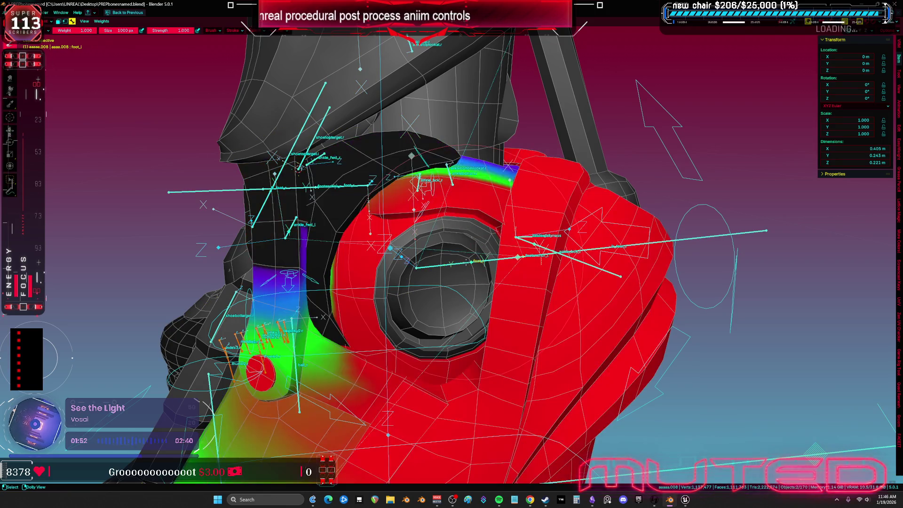
ctrl+click(459, 264)
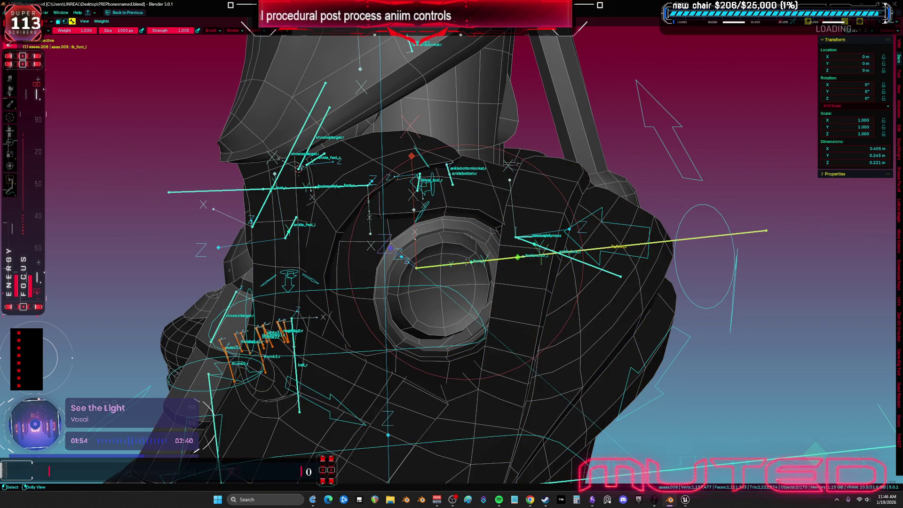
ctrl+click(517, 257)
Step: Enable vertex selection masking, inspect the ankle socket weights, and return to Edit Mode
middle_drag(517, 257, 541, 256)
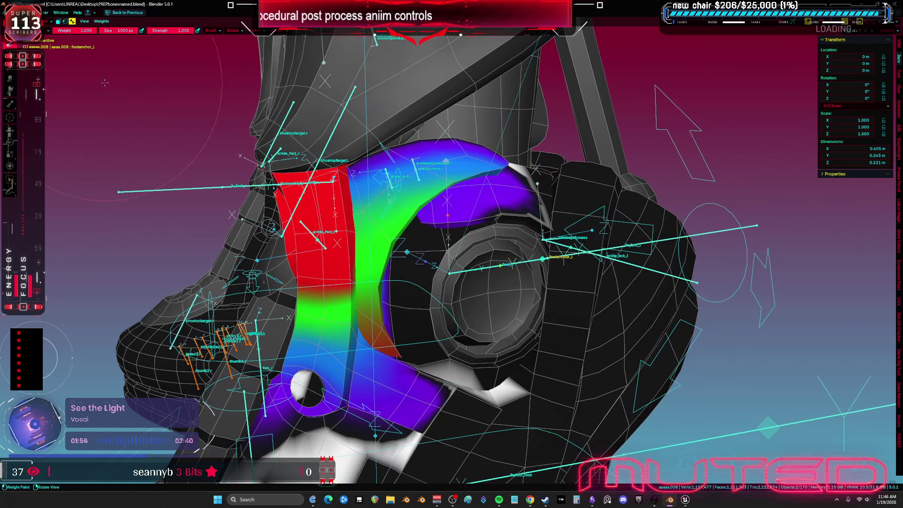
middle_drag(330, 198, 356, 197)
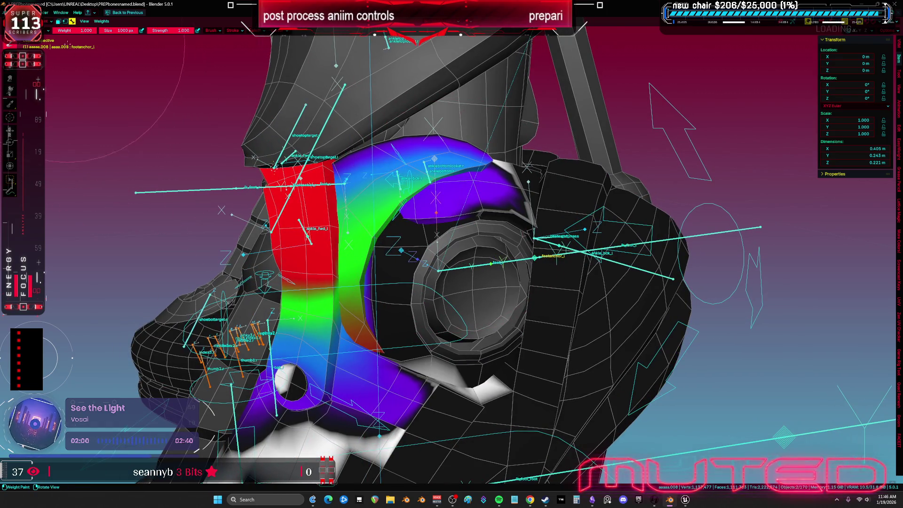
key(v)
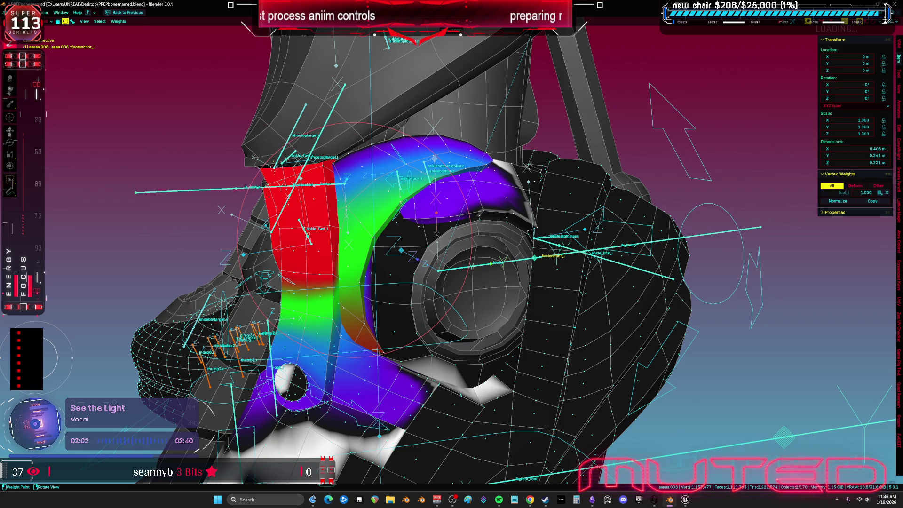
scroll(272, 220, down, 4)
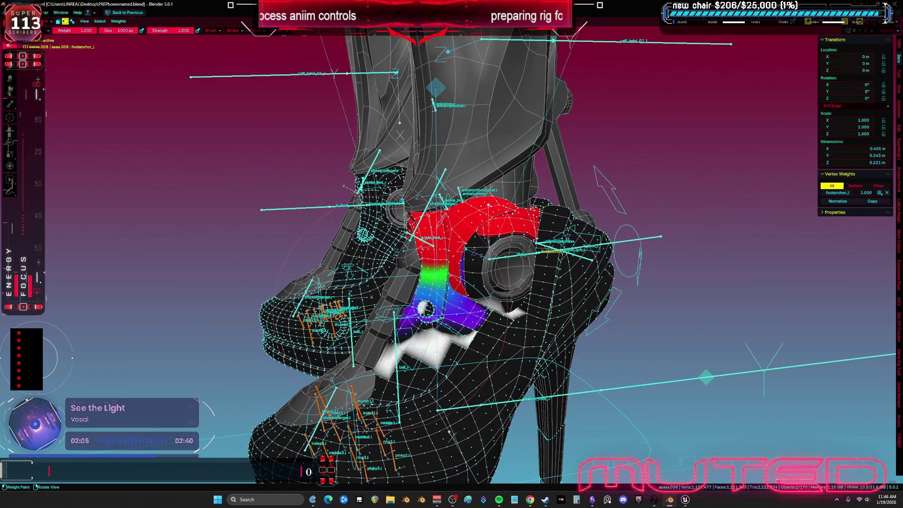
scroll(492, 273, up, 5)
mouse_move(470, 263)
middle_down()
mouse_move(602, 305)
mouse_move(400, 296)
mouse_move(541, 180)
mouse_move(588, 183)
mouse_move(522, 179)
middle_up()
key(Tab)
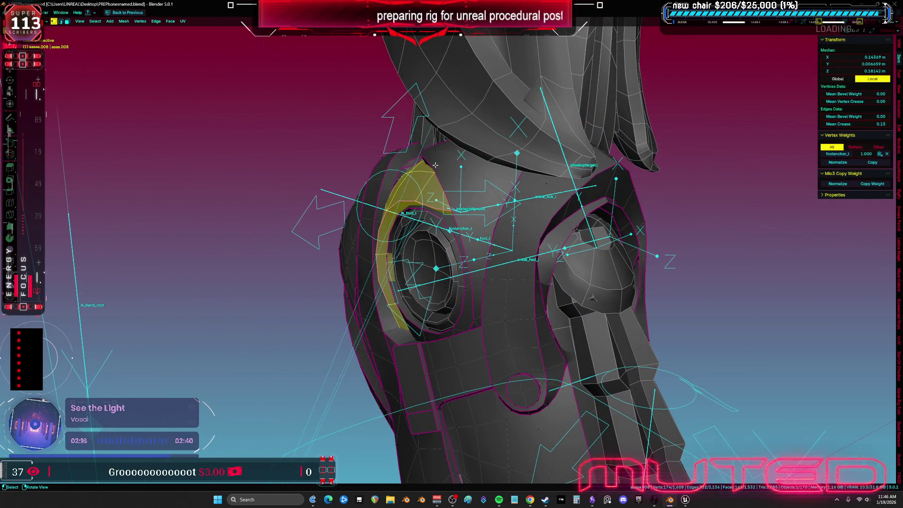
Step: Switch the mesh via Vertex Paint into Weight Paint and view footanchor_l weights from the shoe's side
middle_drag(435, 165, 484, 207)
key(ctrl+Tab)
click(481, 171)
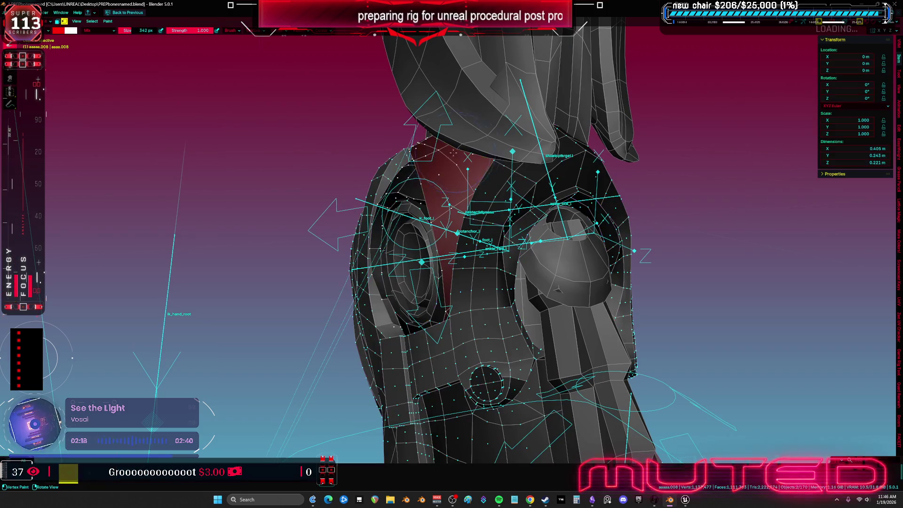
key(ctrl+Tab)
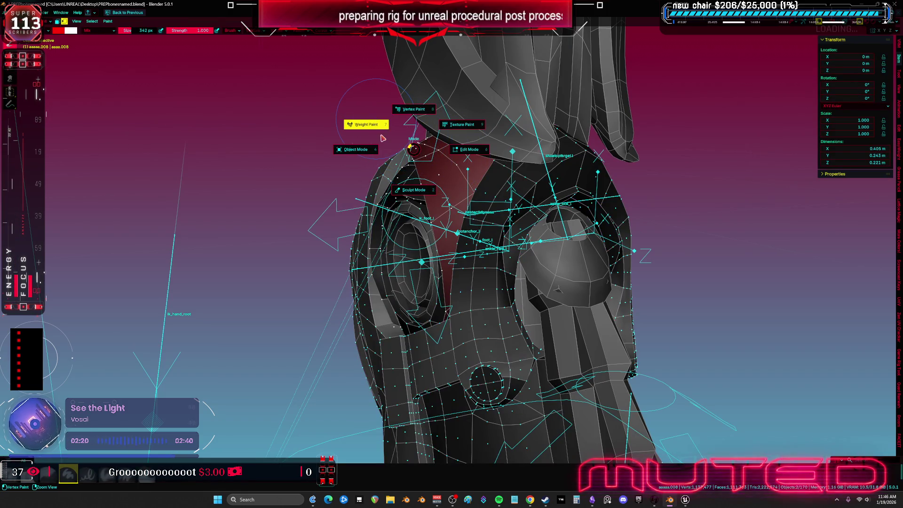
click(383, 138)
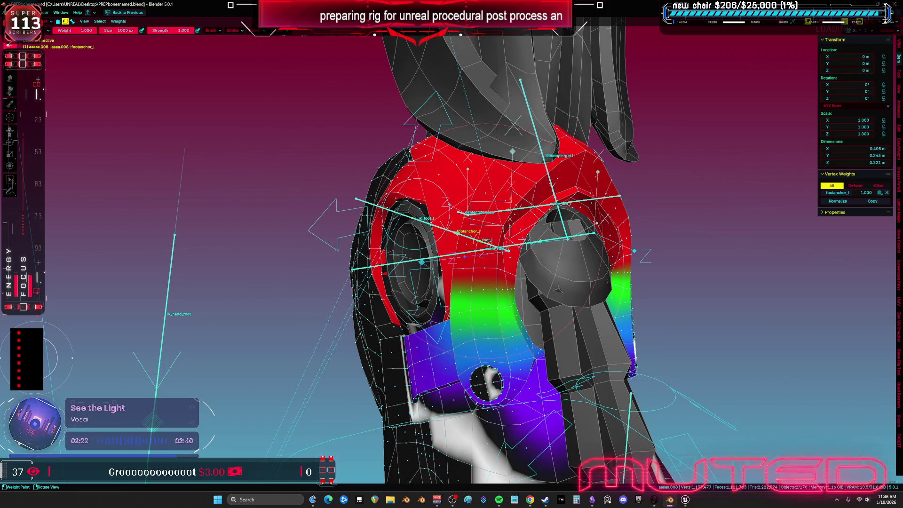
middle_drag(471, 235, 420, 258)
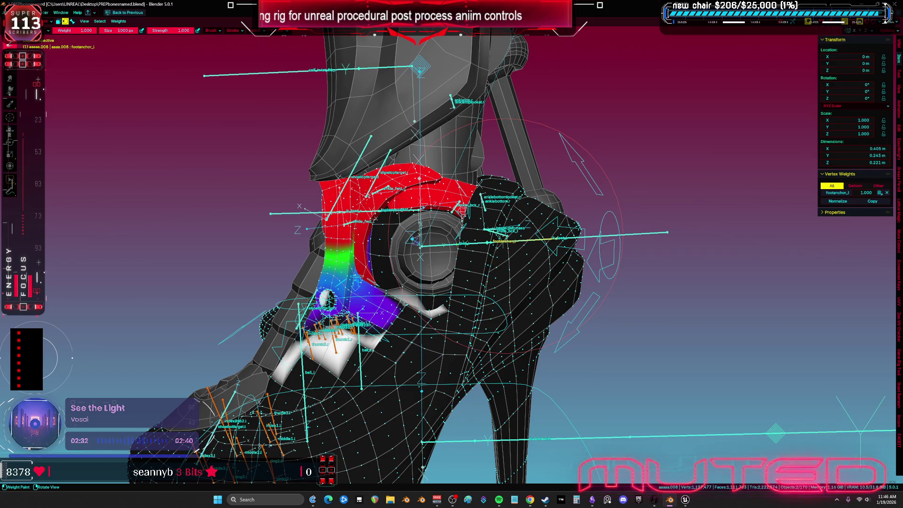
middle_drag(473, 224, 467, 233)
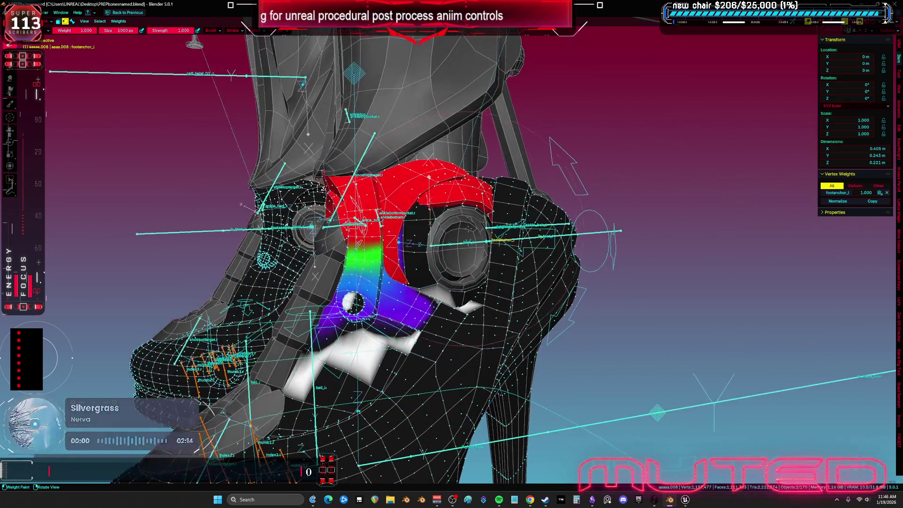
key(ctrl+Tab)
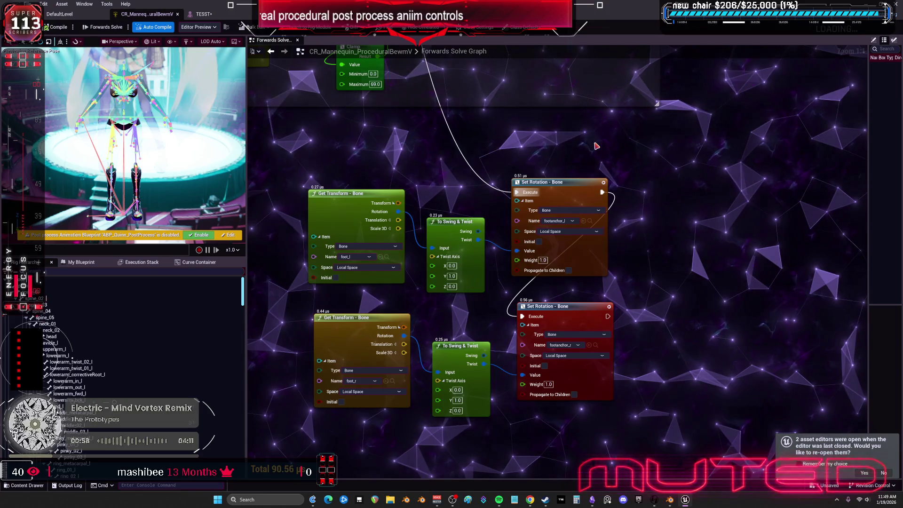
Step: In the TESST mesh editor, rotate the foot_l bone to test the ankle socket deformation
mouse_move(478, 239)
mouse_down()
mouse_move(560, 249)
mouse_move(517, 250)
mouse_up()
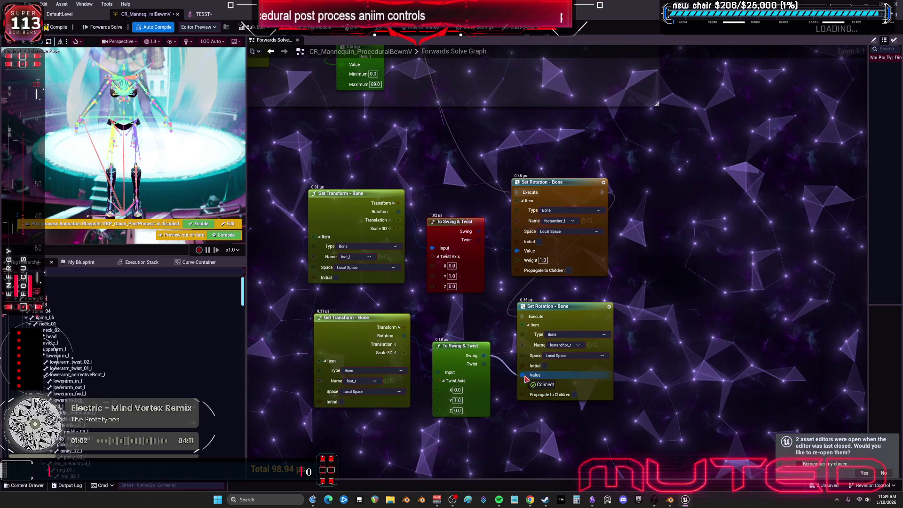
click(203, 13)
mouse_move(461, 253)
mouse_down()
mouse_move(443, 263)
mouse_move(550, 242)
mouse_up()
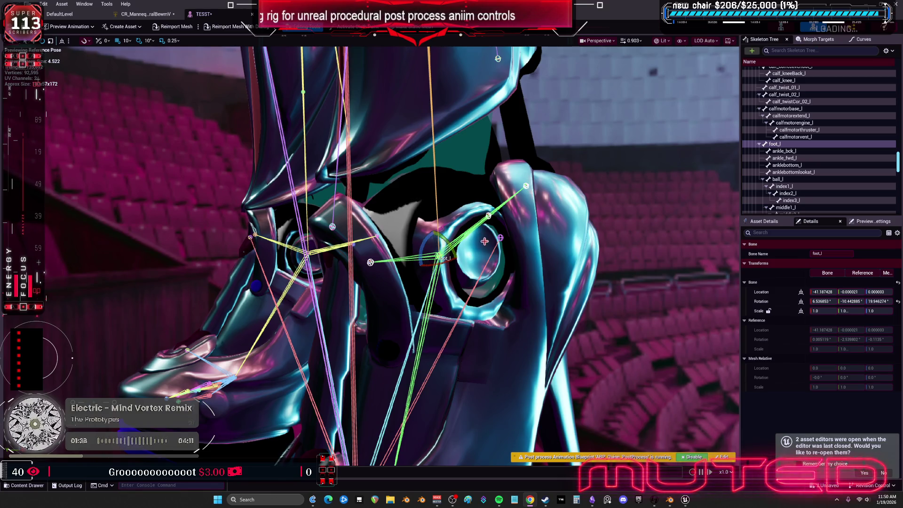
Step: Select foot_l, then footanchor_l in the Skeleton Tree, test its rotation, and return to CR_Mannequin
click(430, 243)
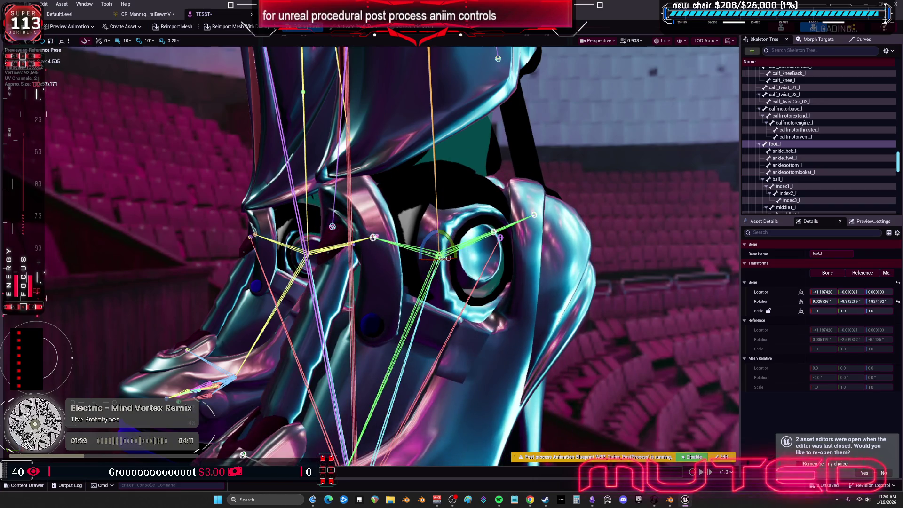
click(433, 250)
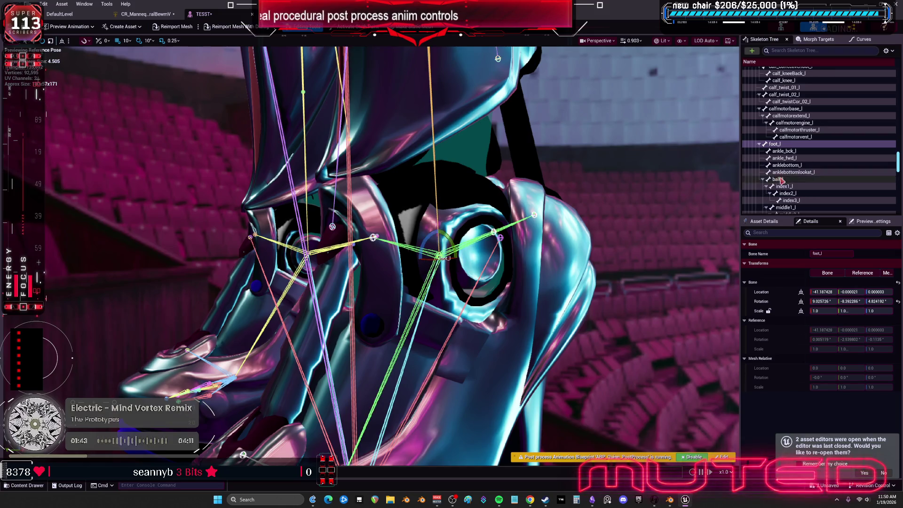
scroll(797, 177, down, 1)
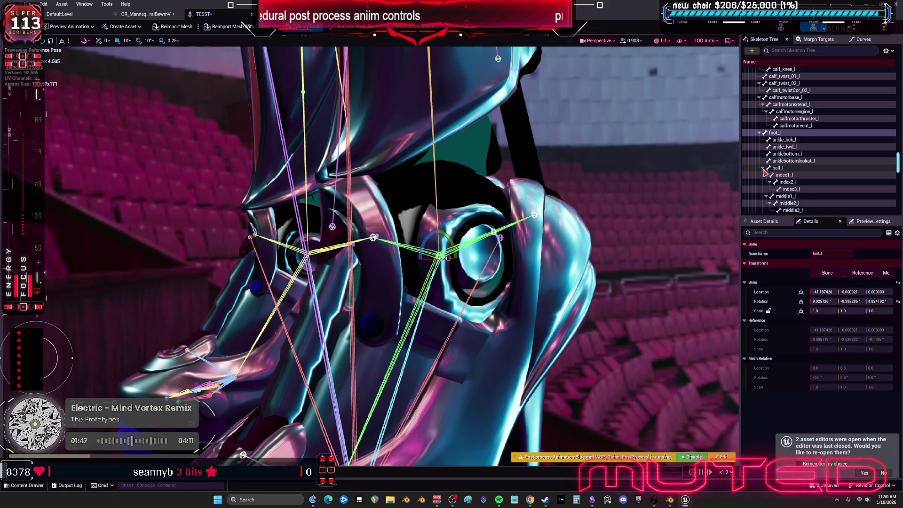
click(763, 168)
click(781, 175)
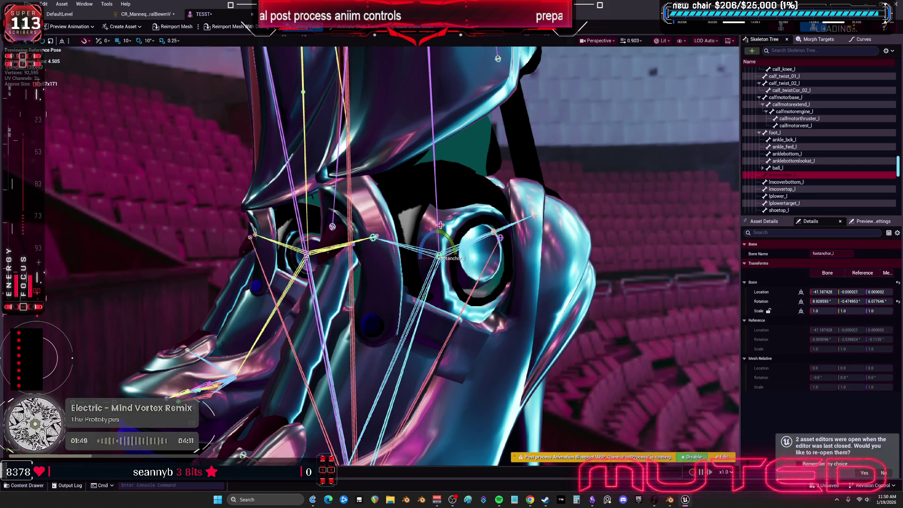
mouse_move(427, 238)
mouse_down()
mouse_move(450, 240)
mouse_move(444, 258)
mouse_up()
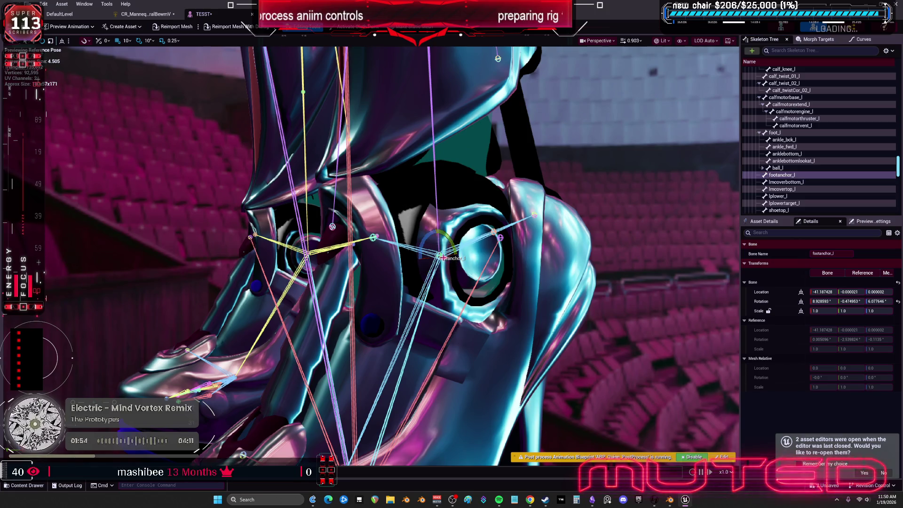
click(155, 14)
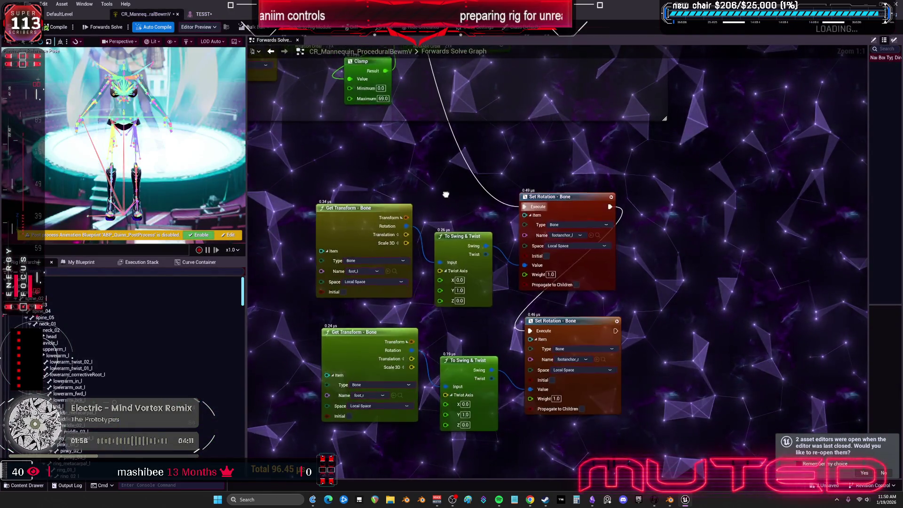
Step: Add a To Euler node on foot_l's Get Transform rotation and split its Result into X, Y, Z
right_drag(445, 195, 509, 166)
drag(348, 425, 539, 201)
mouse_move(424, 183)
mouse_down()
mouse_move(306, 261)
mouse_move(318, 189)
mouse_move(390, 208)
mouse_up()
text(TO U)
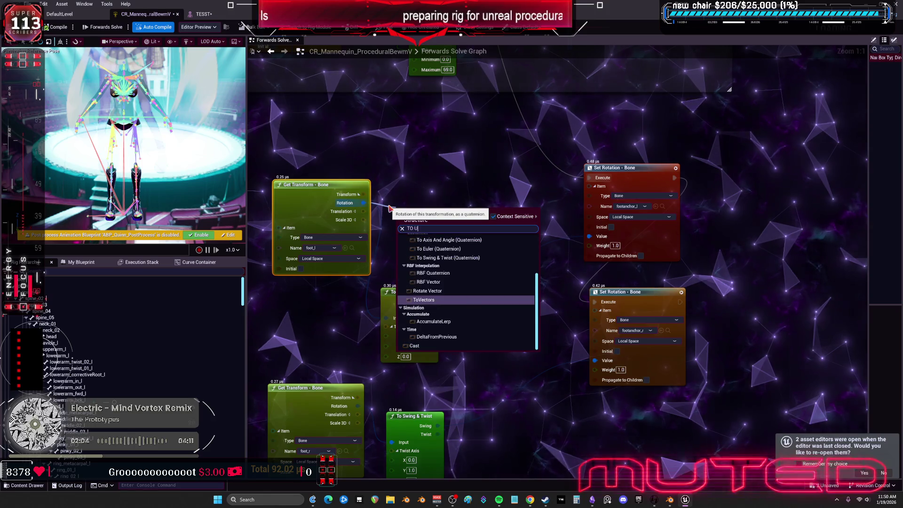
key(Return)
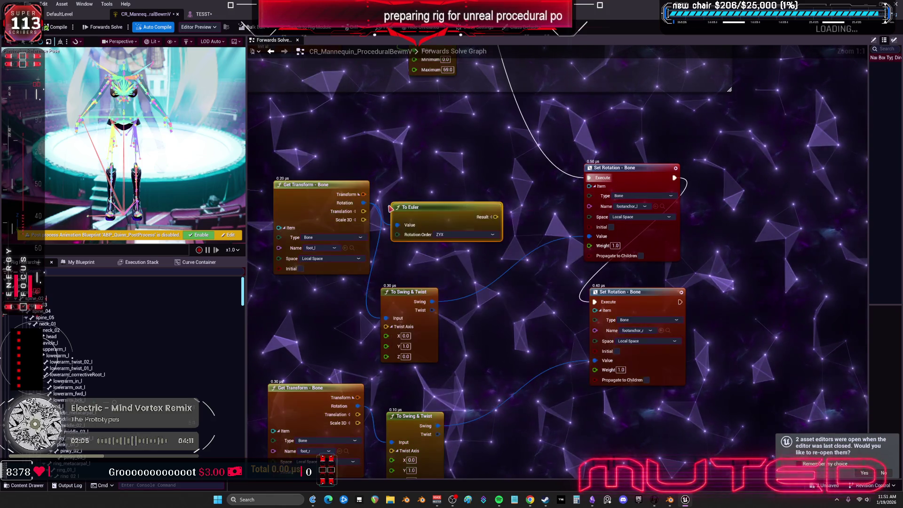
drag(501, 215, 417, 203)
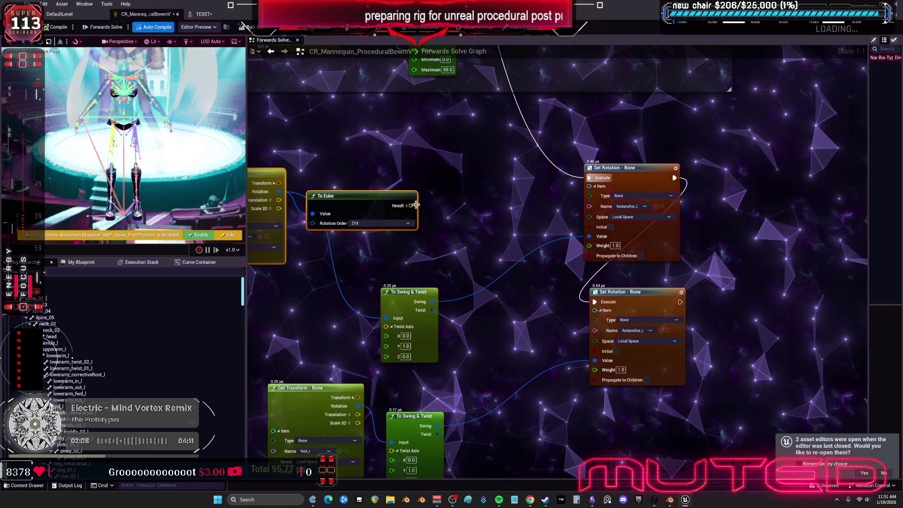
click(407, 206)
text(FROM EU)
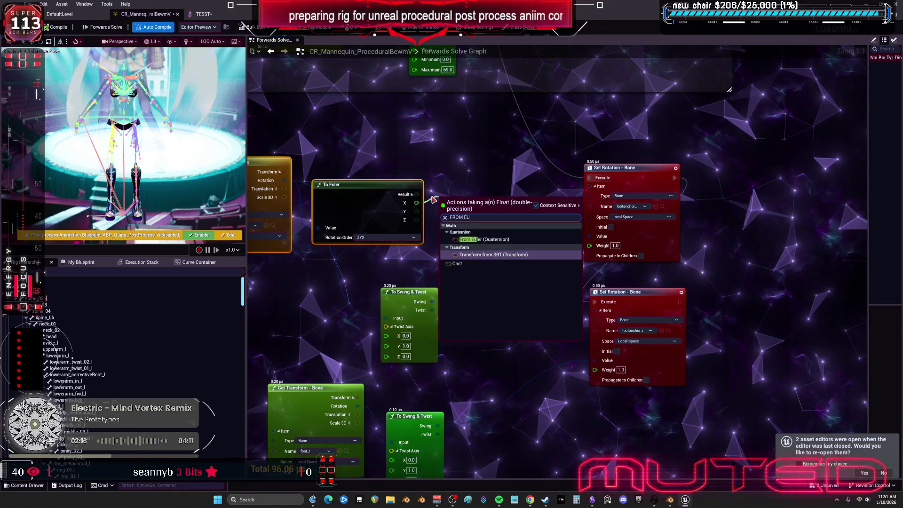
Step: Add a From Euler node taking only Z, feeding its Result into Set Rotation's Value
click(489, 240)
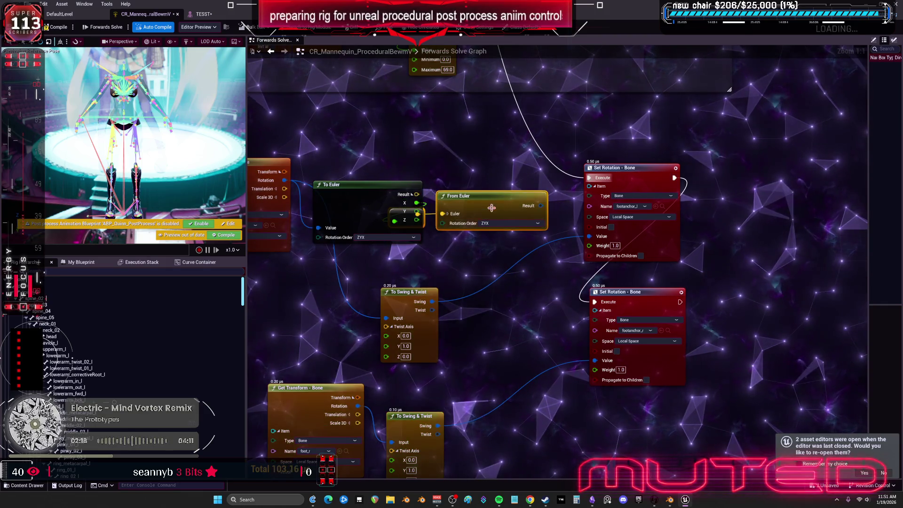
right_drag(492, 207, 583, 198)
drag(478, 165, 404, 183)
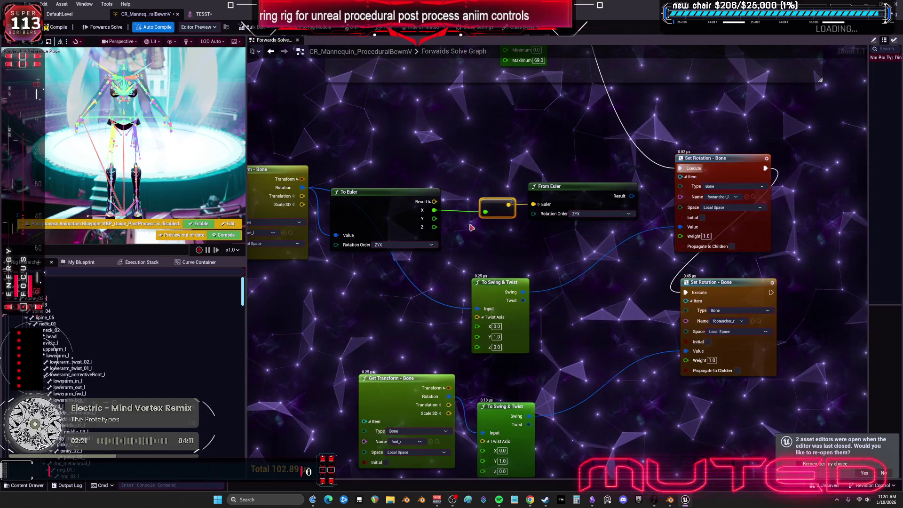
drag(548, 189, 542, 183)
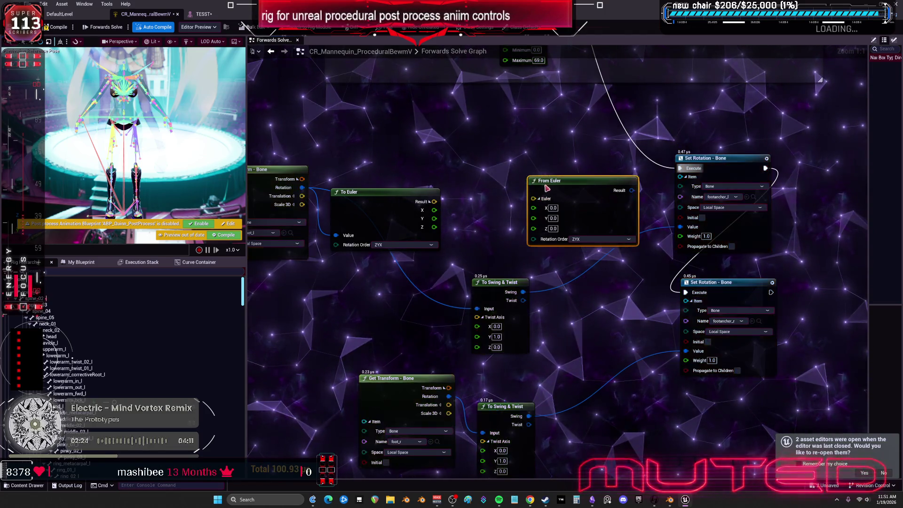
drag(471, 226, 530, 226)
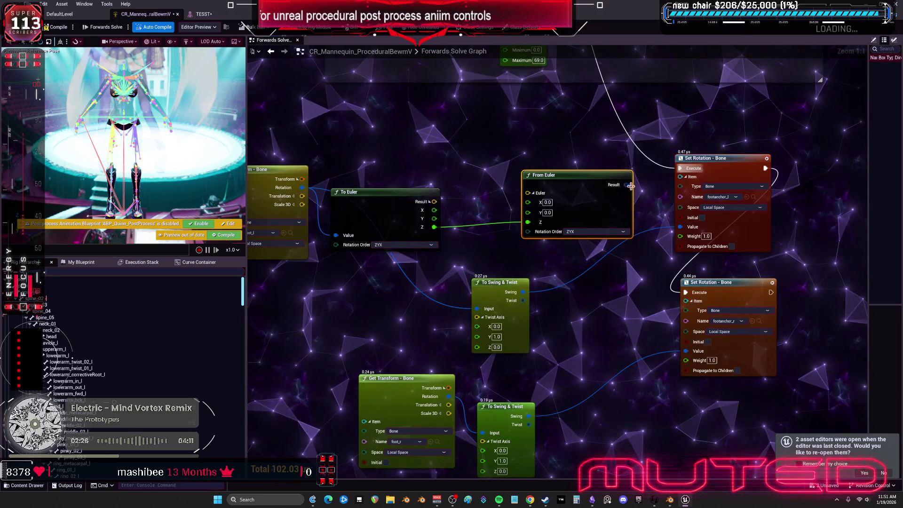
drag(689, 237, 681, 227)
Step: Duplicate the To Euler/From Euler pair and wire foot_r's rotation into the copy
right_drag(588, 222, 591, 167)
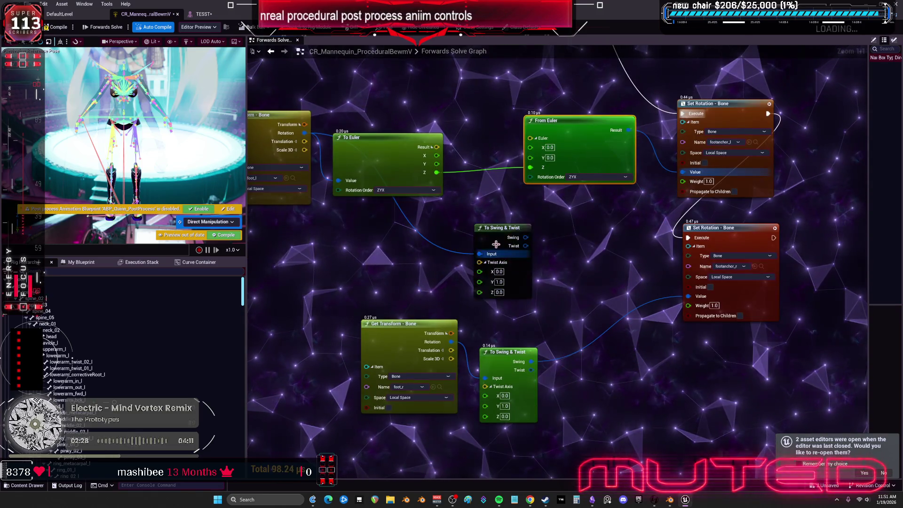
drag(554, 230, 377, 146)
key(ctrl+d)
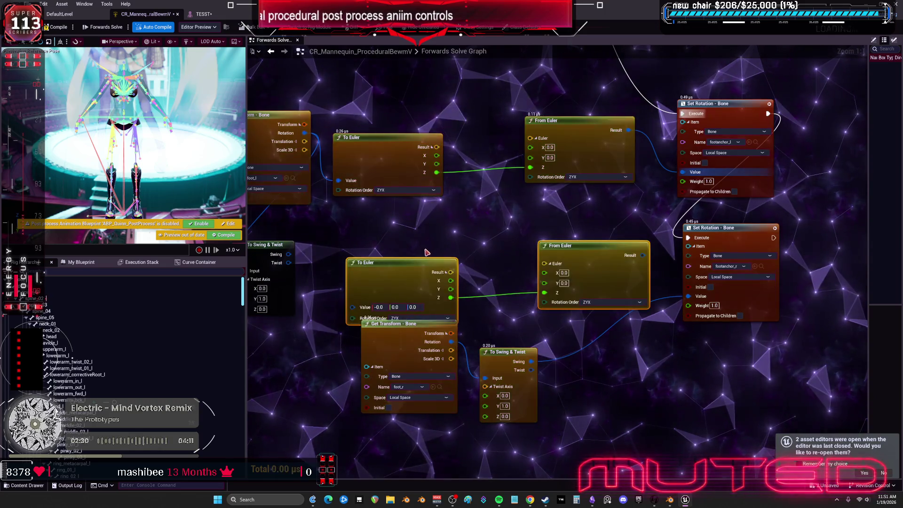
drag(395, 323, 362, 346)
drag(508, 352, 501, 352)
drag(417, 364, 372, 306)
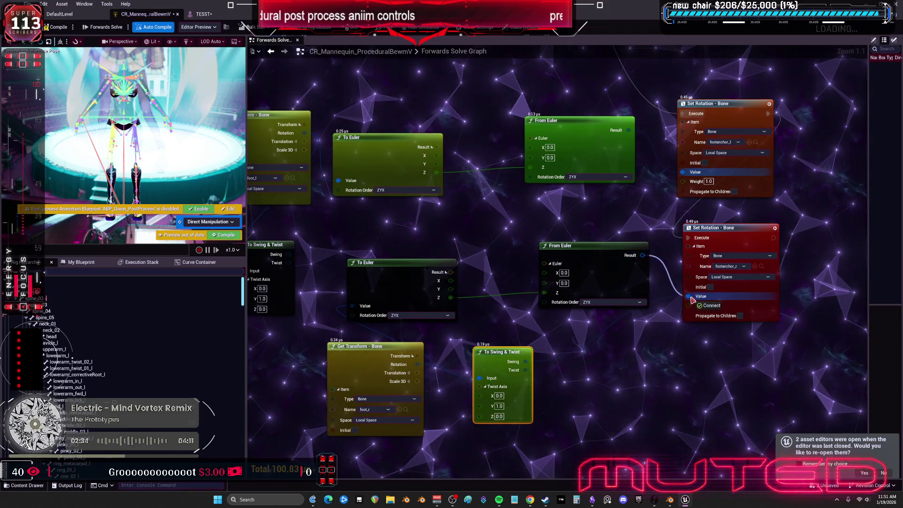
Step: Switch to the TESST skeletal mesh editor
click(202, 14)
click(141, 15)
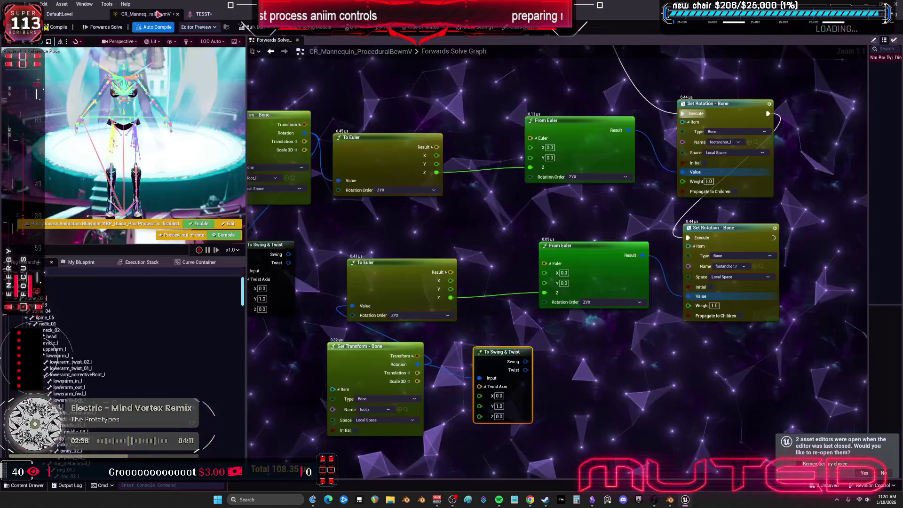
click(204, 15)
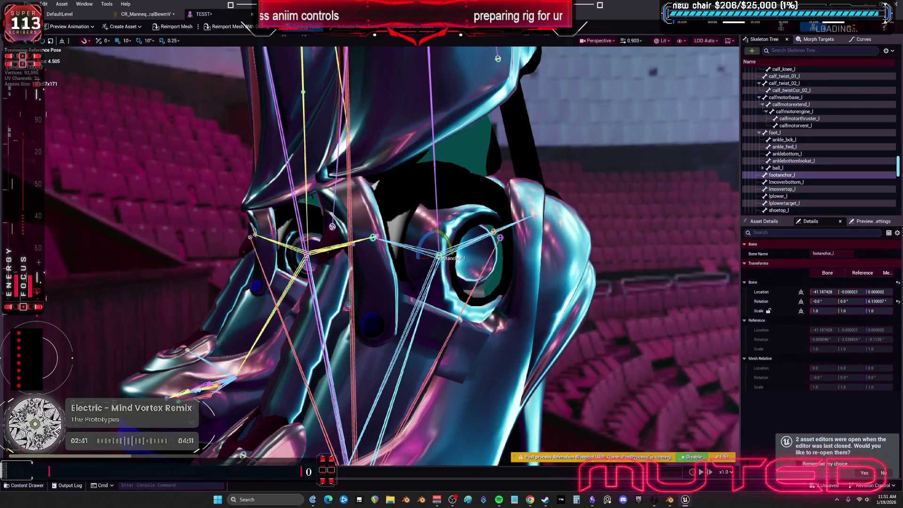
Step: Select foot_l and rotate it slightly to test the new Euler setup
click(442, 274)
click(417, 305)
mouse_move(430, 245)
mouse_down()
mouse_move(459, 259)
mouse_move(451, 272)
mouse_move(421, 264)
mouse_move(449, 239)
mouse_move(455, 257)
mouse_move(429, 244)
mouse_move(444, 234)
mouse_move(450, 264)
mouse_up()
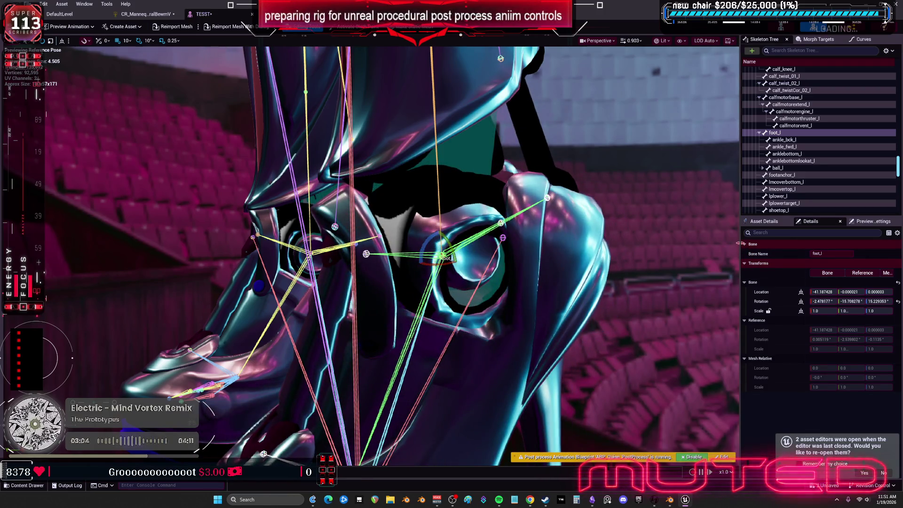
Step: Widen the side panel to view the mesh's material slots, then go to the main level editor
drag(738, 243, 712, 243)
mouse_move(470, 254)
right_down()
mouse_move(442, 292)
mouse_move(449, 286)
right_up()
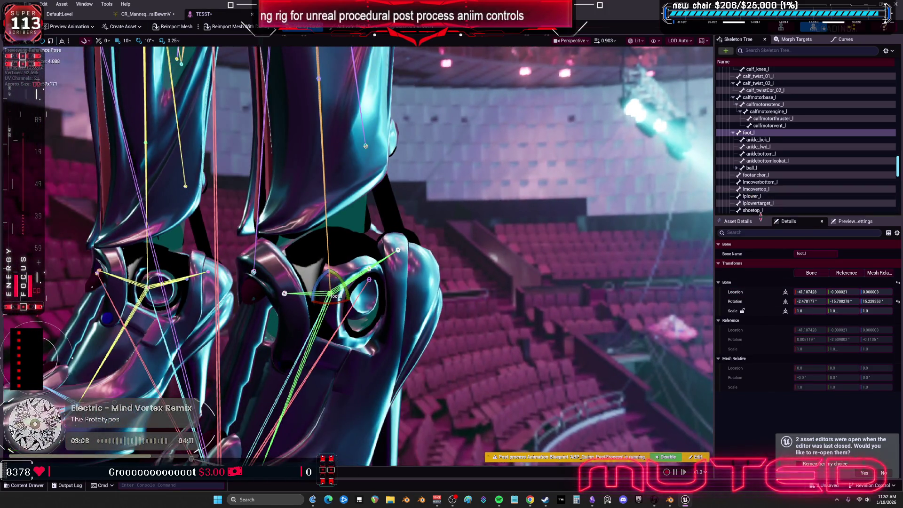
click(743, 222)
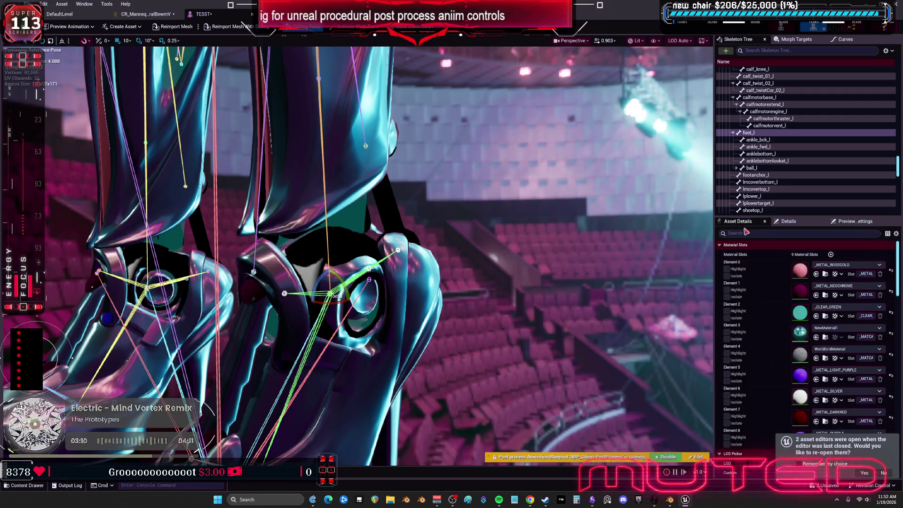
scroll(757, 310, down, 2)
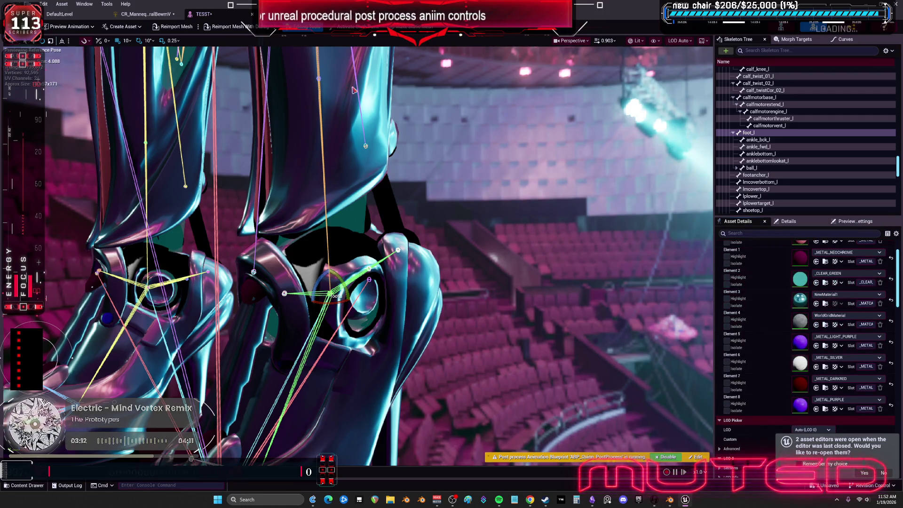
click(77, 15)
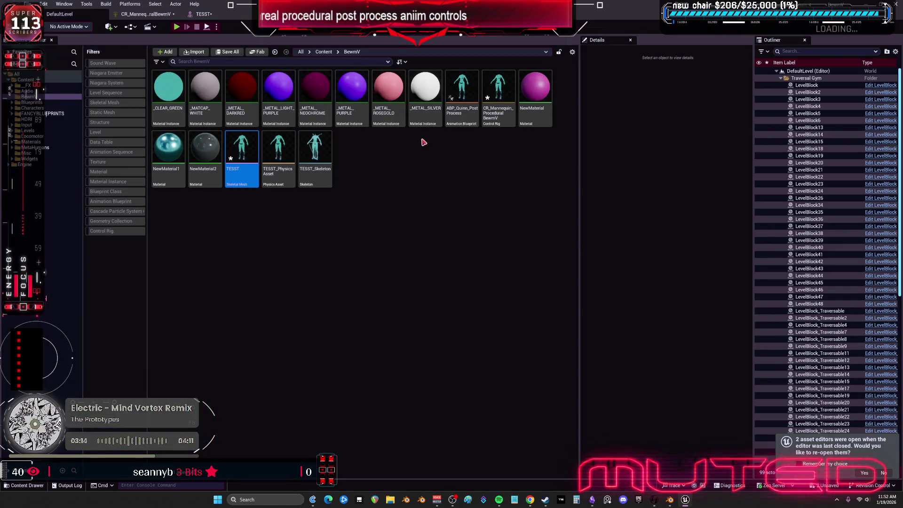
Step: Duplicate NewMaterial2 as NewMaterial3, open it, and set Roughness to 0.65
click(203, 156)
key(ctrl+d)
double_click(348, 142)
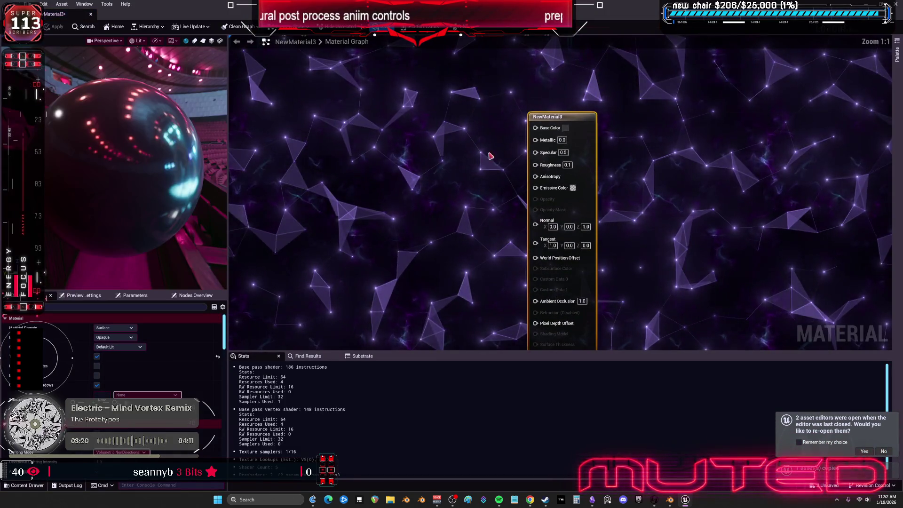
text(0.65)
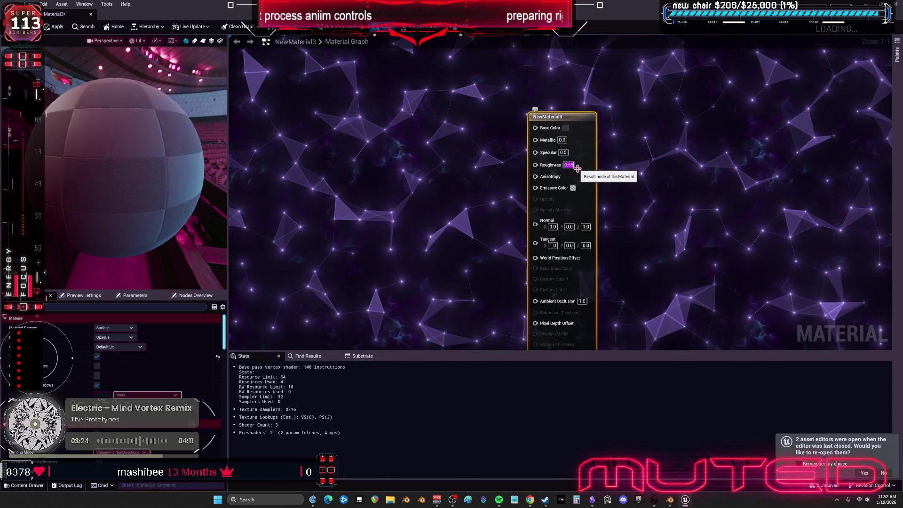
key(Return)
click(461, 198)
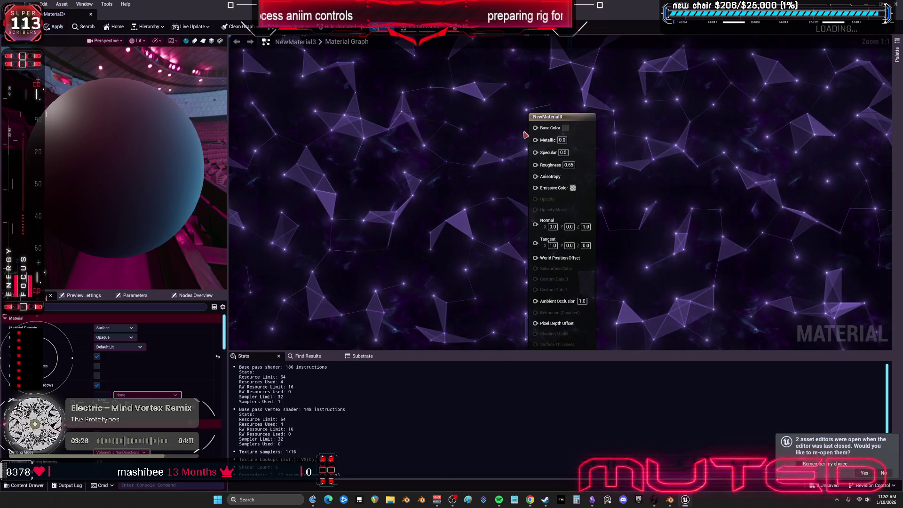
Step: Give NewMaterial3 a pink Base Color, apply it, and return to the TESST mesh editor
click(565, 127)
drag(674, 191, 675, 179)
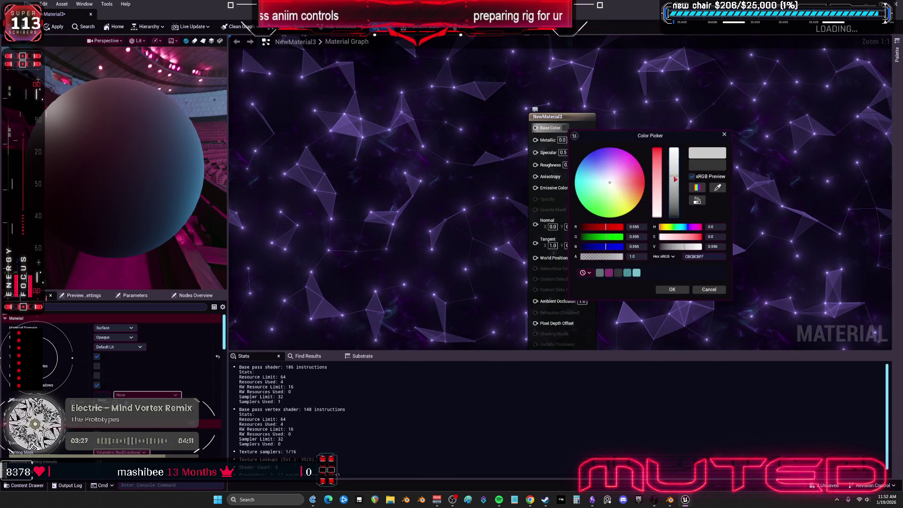
click(641, 178)
click(660, 150)
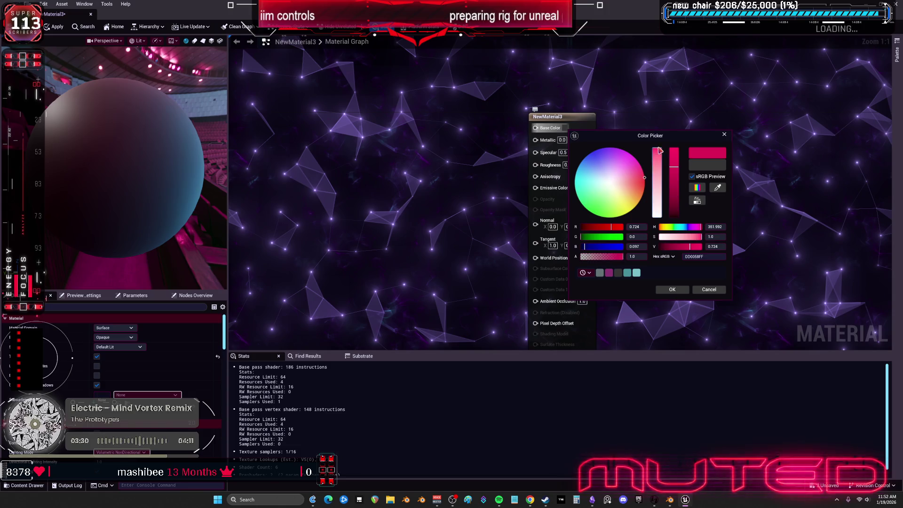
mouse_move(640, 187)
mouse_down()
mouse_move(625, 198)
mouse_move(610, 188)
mouse_move(602, 211)
mouse_move(626, 201)
mouse_up()
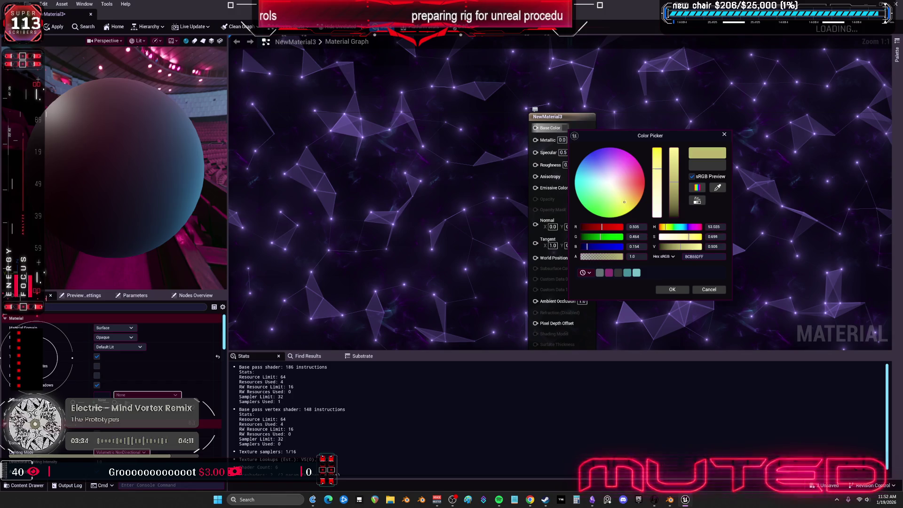
drag(629, 204, 628, 168)
click(708, 289)
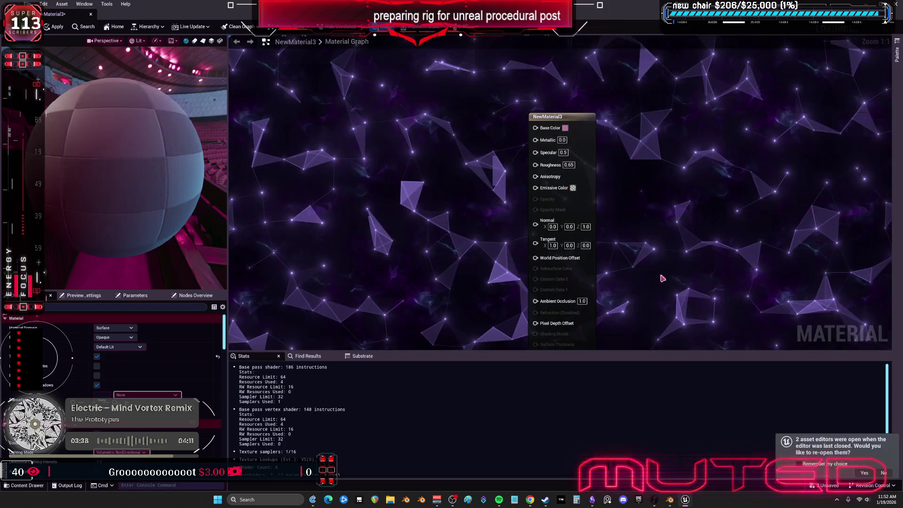
click(54, 27)
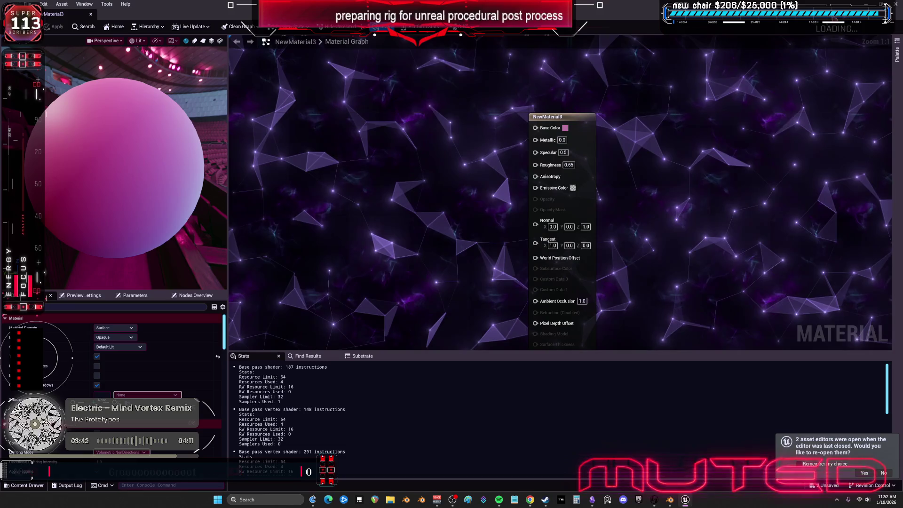
click(91, 14)
click(212, 19)
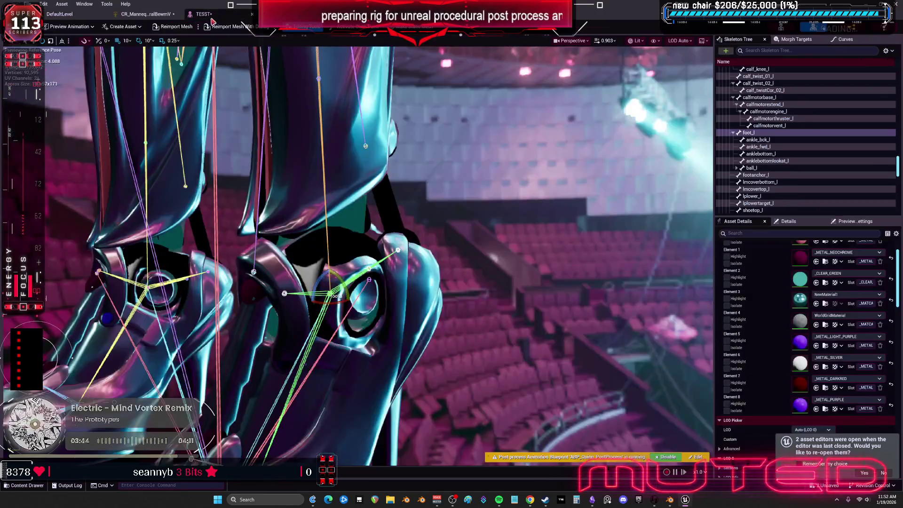
Step: Assign NewMaterial3 to the TESST mesh's material Elements 2 through 6
click(817, 324)
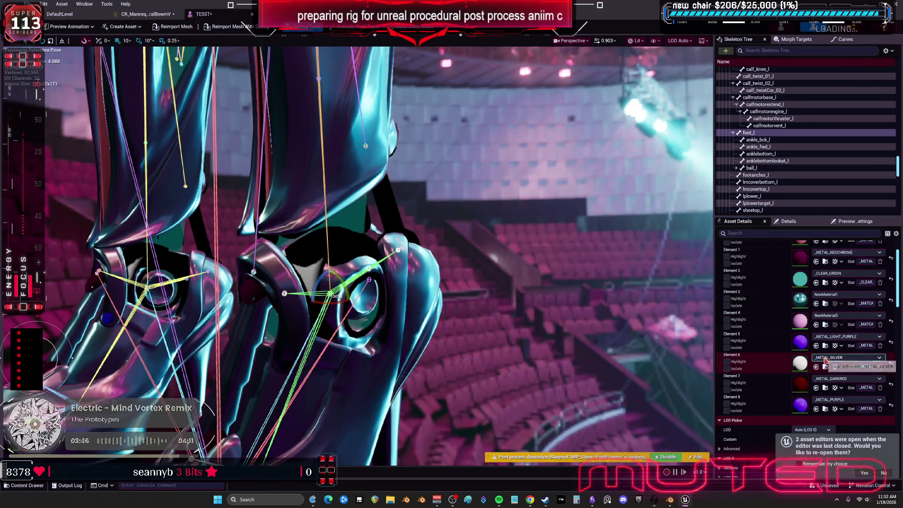
scroll(833, 291, down, 1)
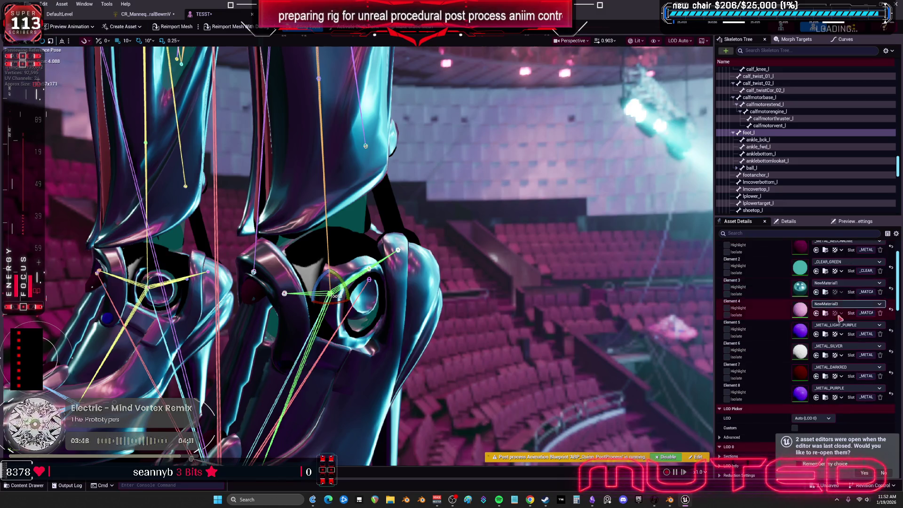
click(817, 356)
click(816, 334)
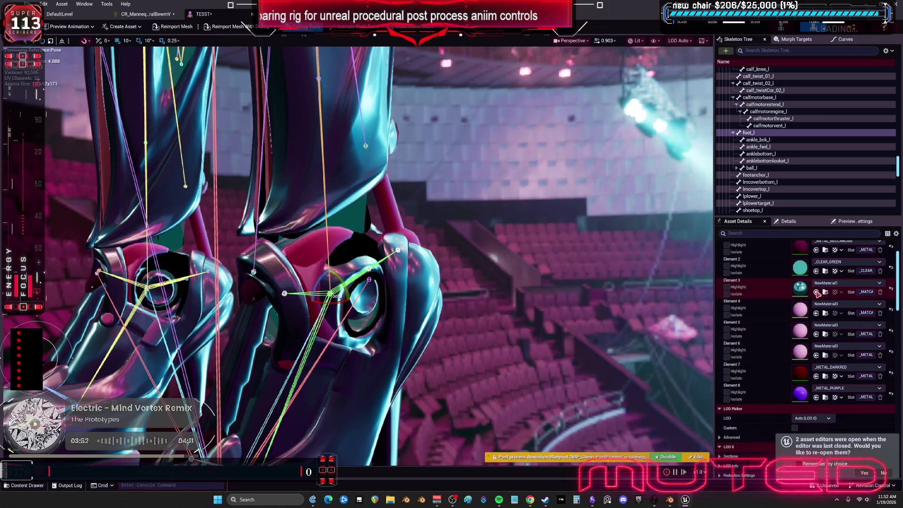
click(816, 271)
click(818, 292)
Step: Assign NewMaterial3 to material Element 1 as well
scroll(821, 292, up, 3)
click(816, 285)
scroll(819, 284, down, 1)
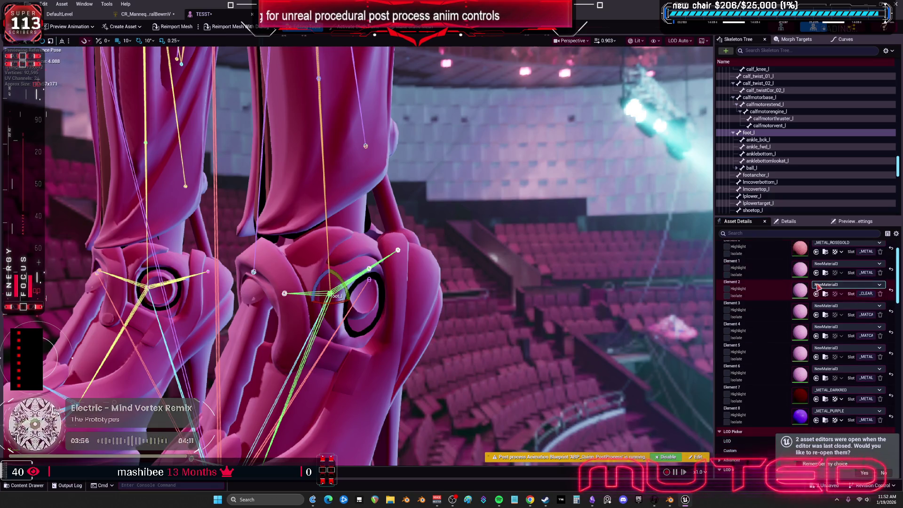
Step: Frame foot_l, rotate it both ways to test deformation, and show Preview Scene Settings
key(f)
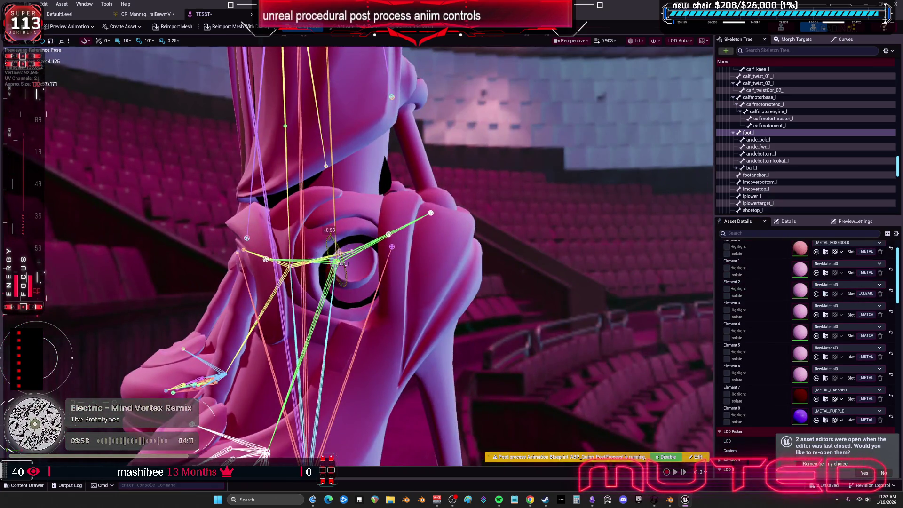
mouse_move(327, 242)
mouse_down()
mouse_move(333, 238)
mouse_move(335, 262)
mouse_move(332, 245)
mouse_move(358, 245)
mouse_move(331, 238)
mouse_up()
right_drag(331, 239, 331, 239)
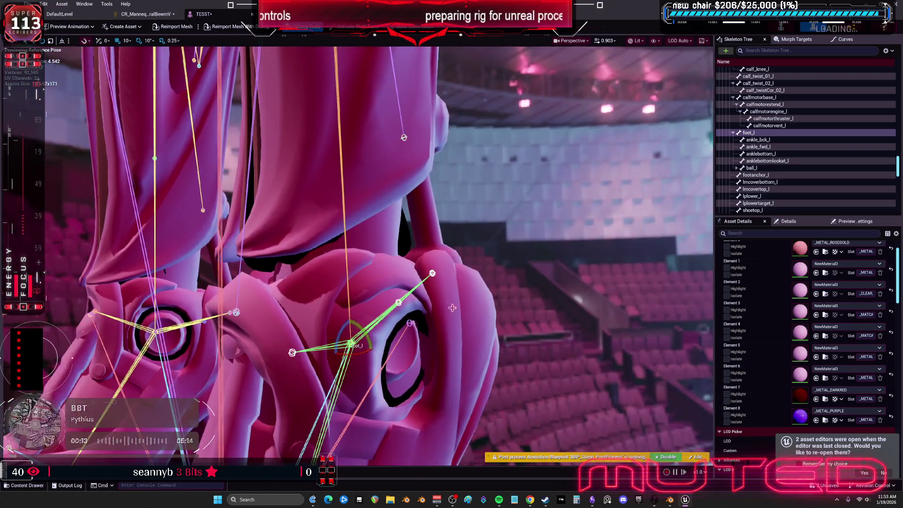
drag(342, 324, 350, 319)
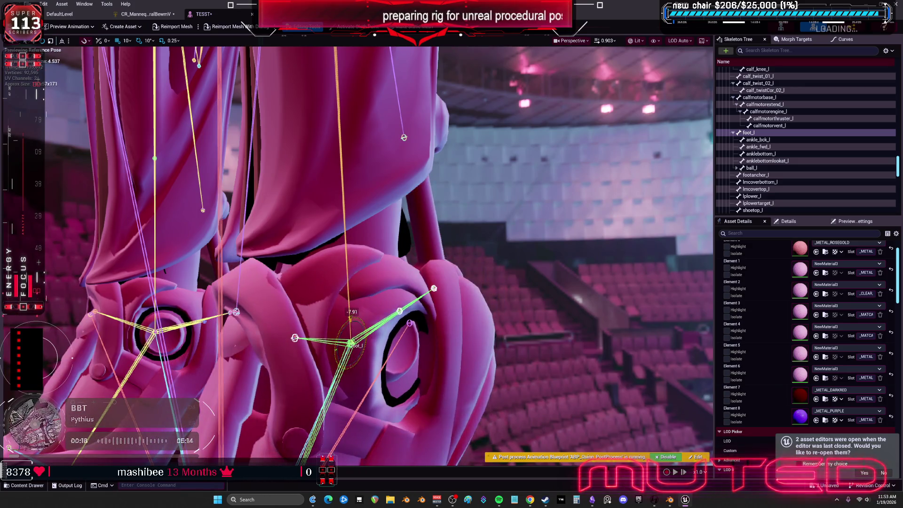
click(854, 221)
scroll(828, 282, down, 3)
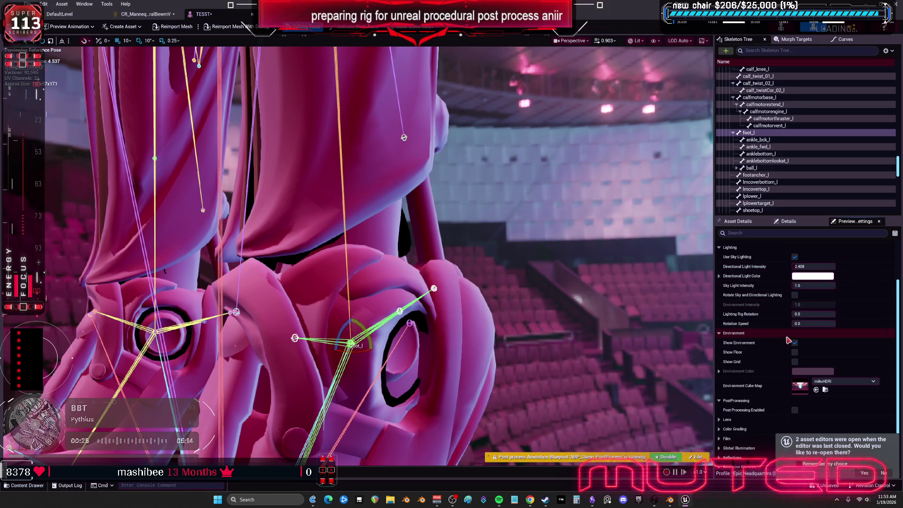
Step: Rotate the preview lighting rig to about 138 degrees and give foot_l a first turn
drag(814, 314, 890, 314)
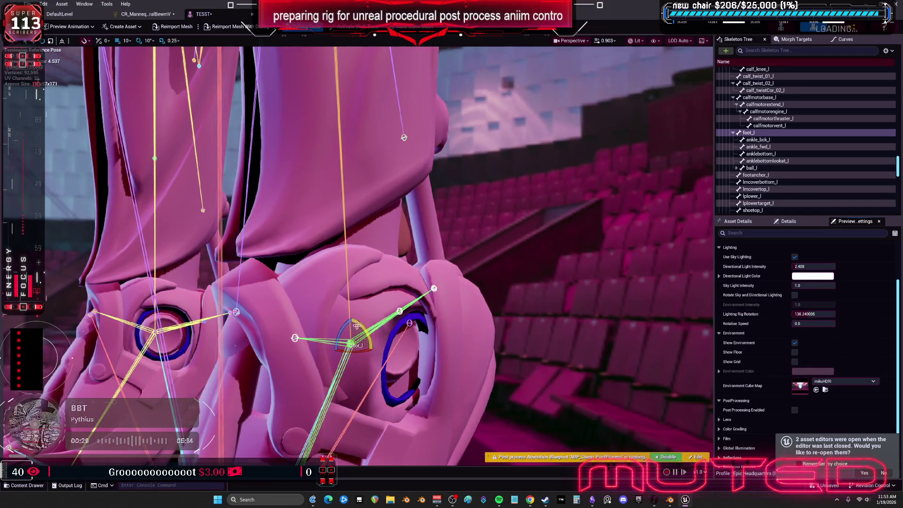
mouse_move(355, 319)
mouse_down()
mouse_move(335, 319)
mouse_move(343, 319)
mouse_up()
right_drag(343, 319, 275, 303)
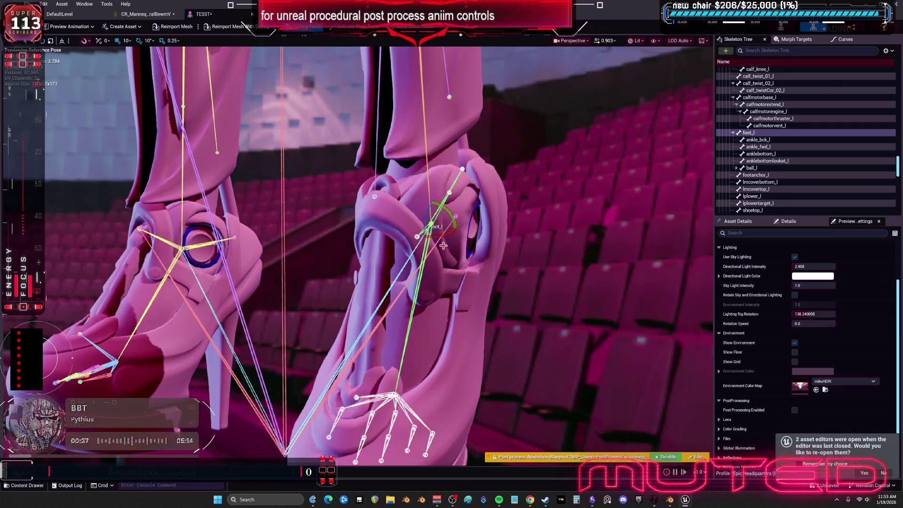
Step: Bend foot_l forward and backward, reframe it, and rotate it back toward rest
mouse_move(430, 200)
mouse_down()
mouse_move(398, 220)
mouse_move(434, 202)
mouse_up()
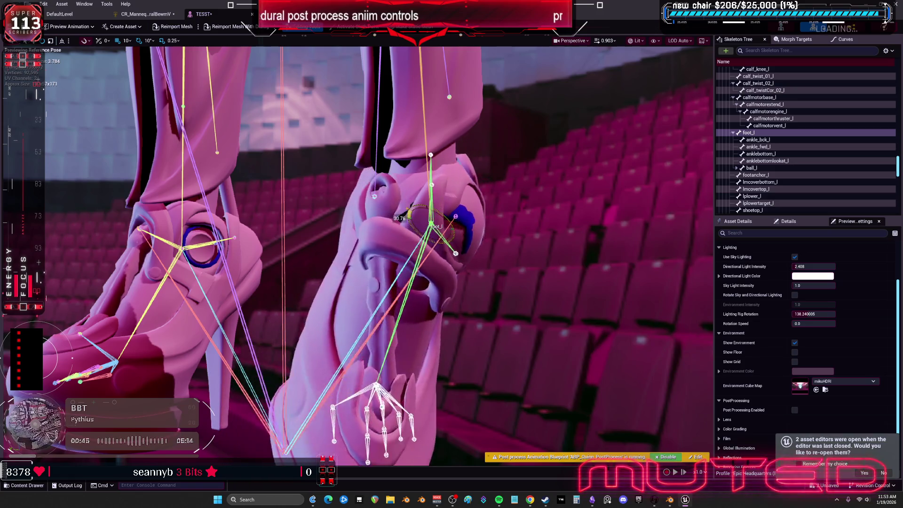
mouse_move(410, 209)
mouse_down()
mouse_move(442, 203)
mouse_move(376, 199)
mouse_up()
key(f)
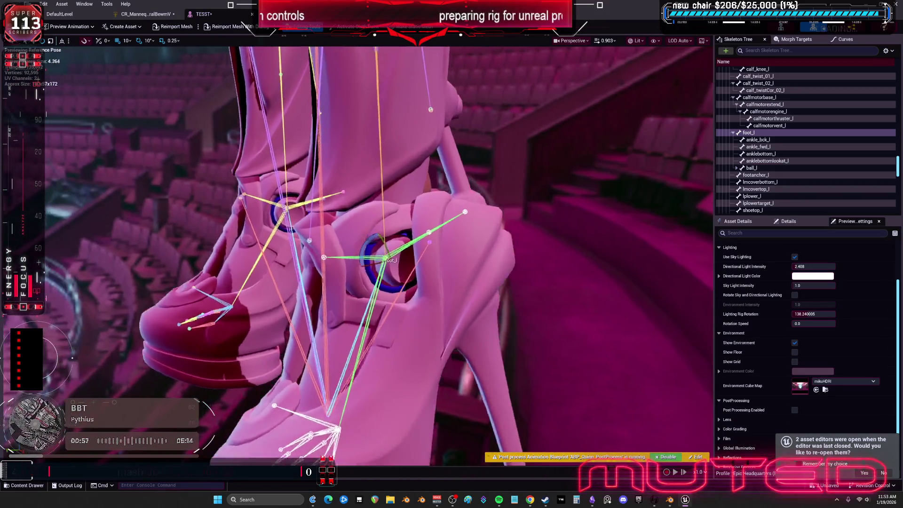
drag(399, 282, 401, 324)
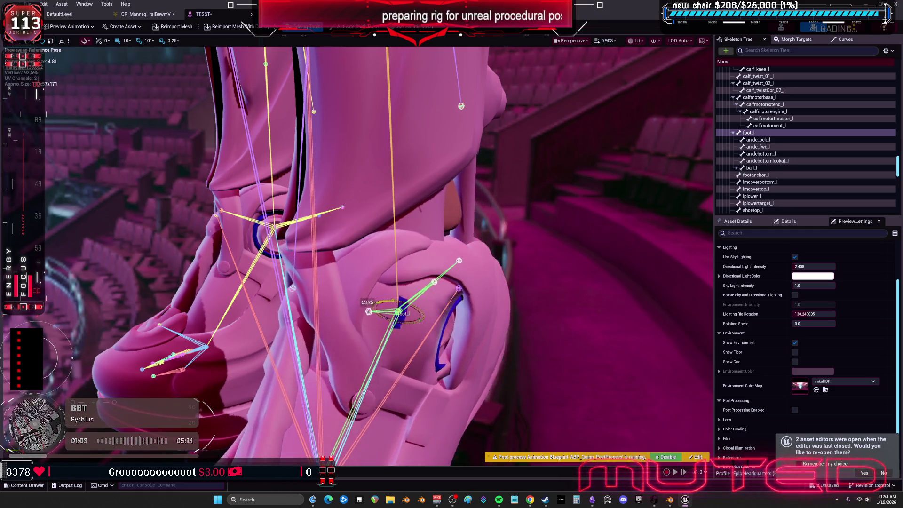
mouse_move(401, 324)
mouse_down()
mouse_move(401, 308)
mouse_move(401, 332)
mouse_move(407, 314)
mouse_move(390, 301)
mouse_move(376, 333)
mouse_move(395, 292)
mouse_up()
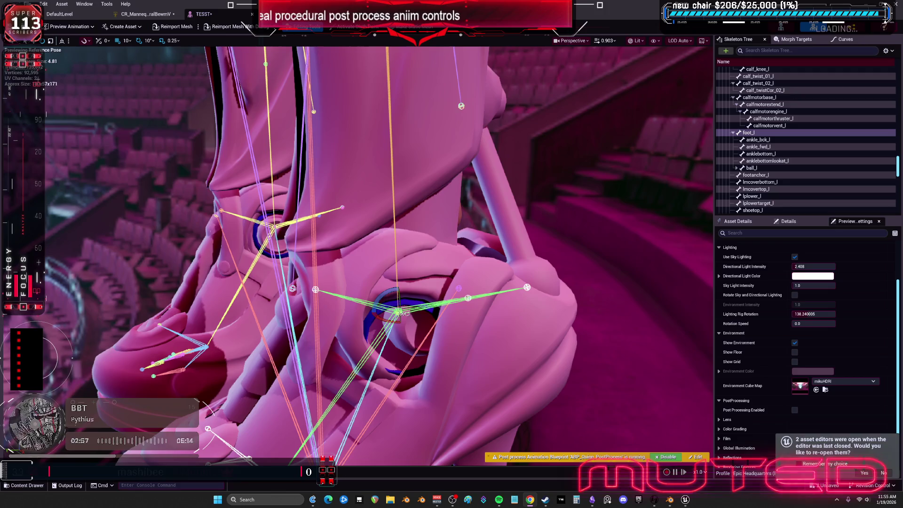
Step: Bend foot_l around the ankle once more, then switch to Blender
scroll(428, 281, down, 2)
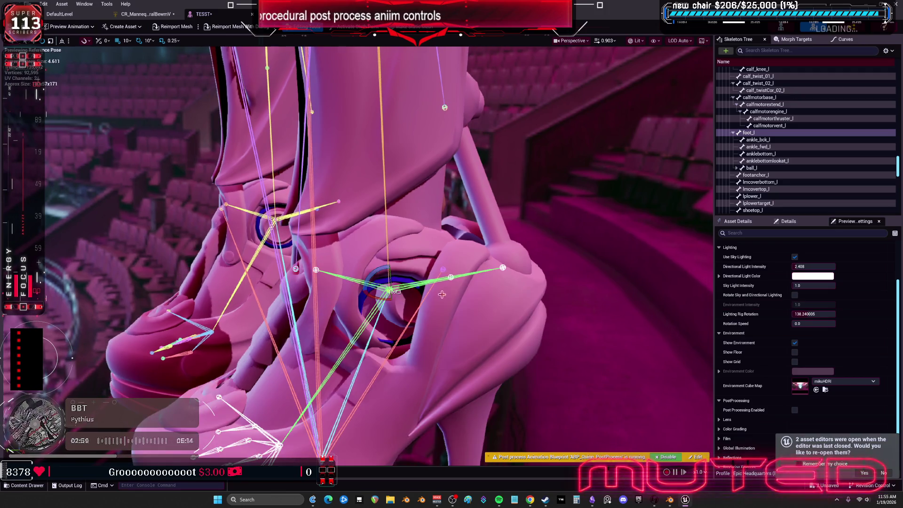
mouse_move(390, 281)
mouse_down()
mouse_move(371, 289)
mouse_move(403, 285)
mouse_move(408, 270)
mouse_move(401, 286)
mouse_move(409, 271)
mouse_up()
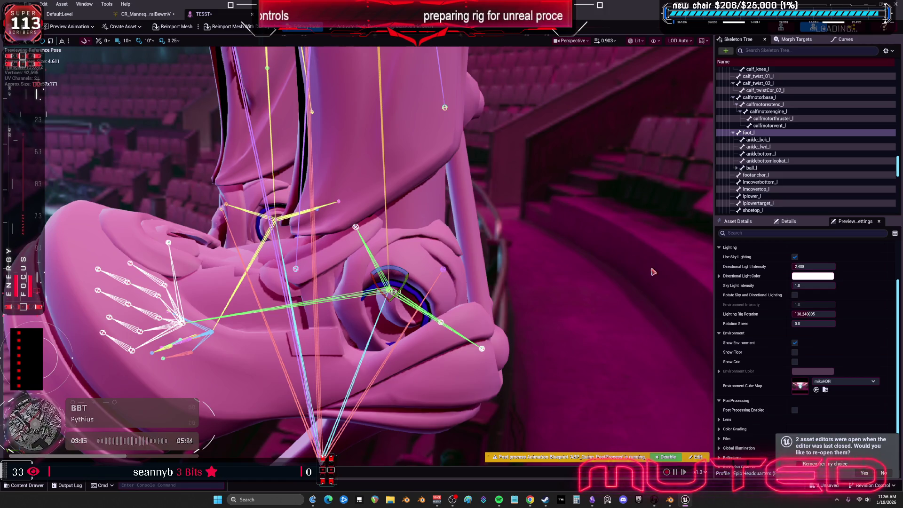
click(670, 500)
scroll(329, 235, up, 5)
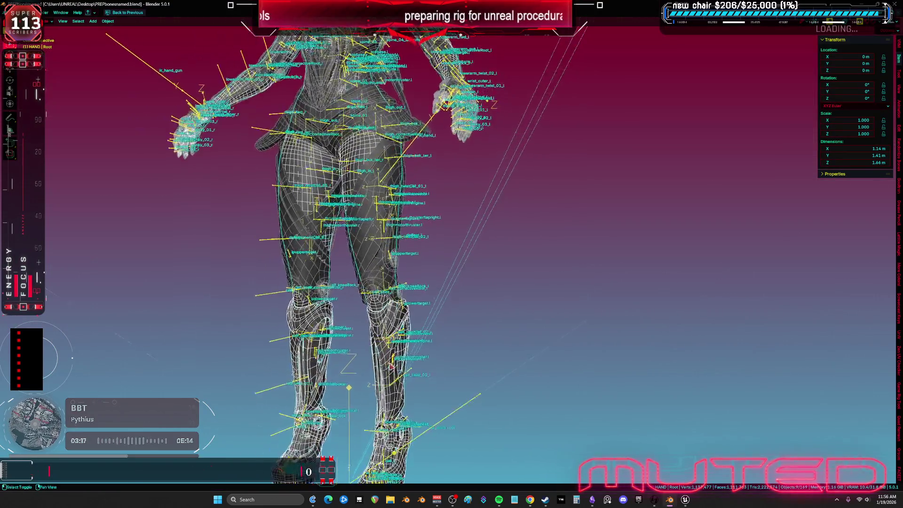
Step: Hide the ankle socket object aaaaa.005 in Blender
scroll(340, 280, up, 8)
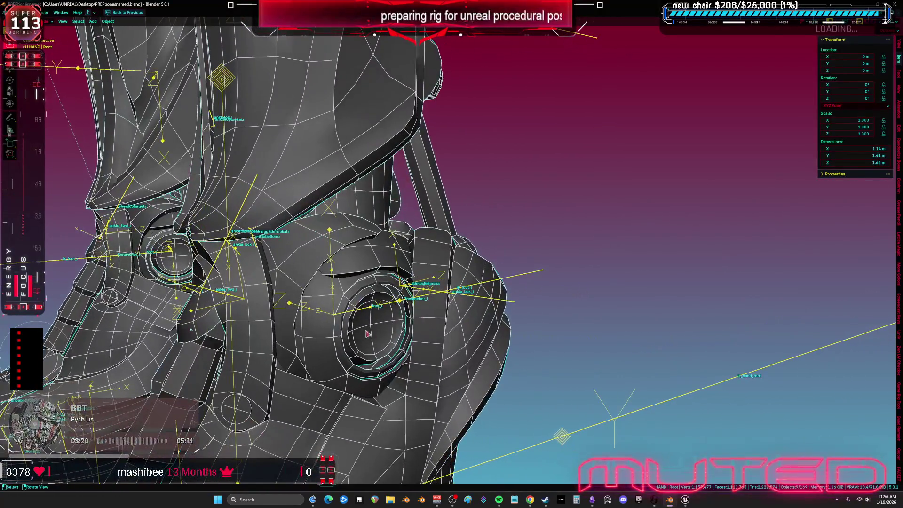
click(376, 324)
scroll(376, 324, up, 3)
key(h)
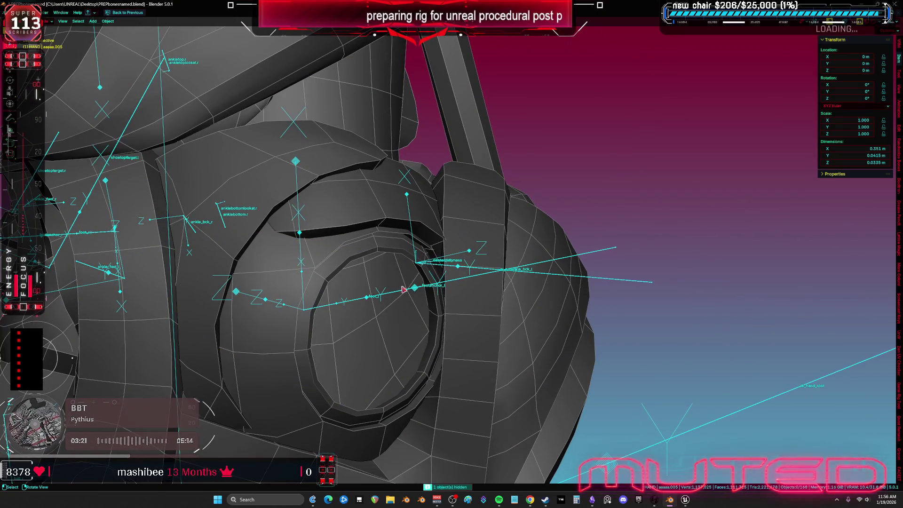
Step: Select SKM_BewmV4.002 and aaaaa.008, then return to Unreal's view of the lower leg
click(401, 278)
scroll(398, 287, down, 1)
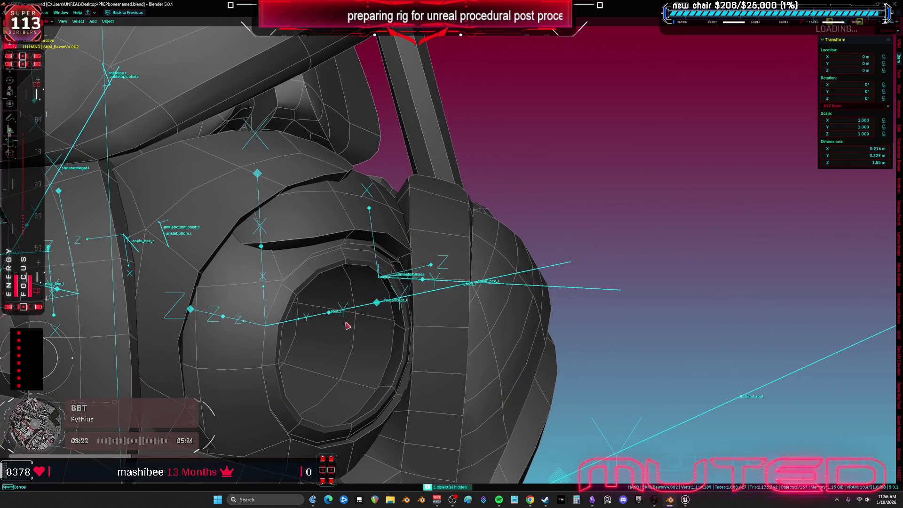
scroll(395, 300, down, 1)
click(395, 300)
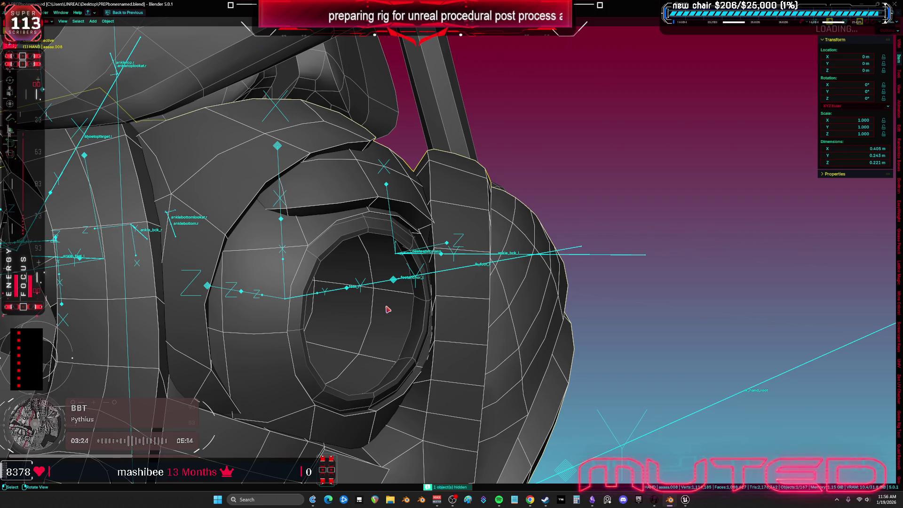
click(685, 502)
right_drag(428, 270, 428, 271)
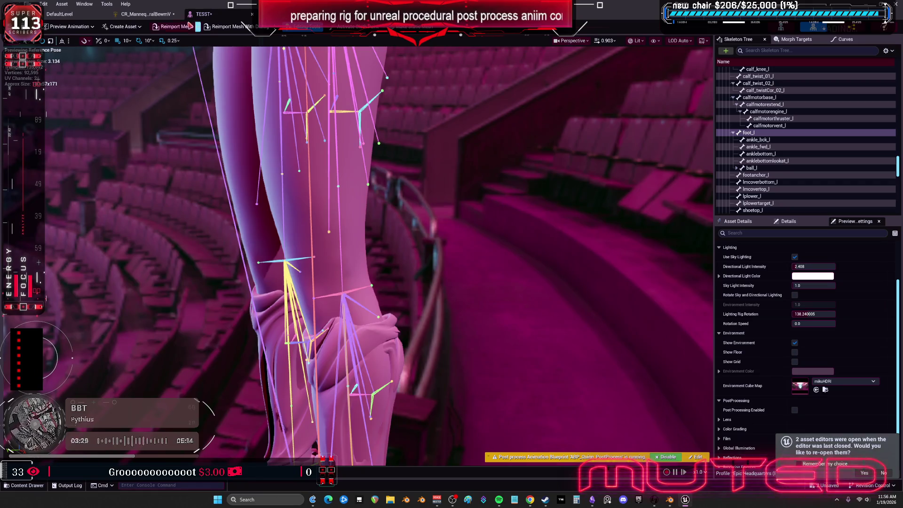
Step: Give the TESST mesh's Element 2 the _CLEAR_GREEN material, undoing the Element 1 change
click(82, 18)
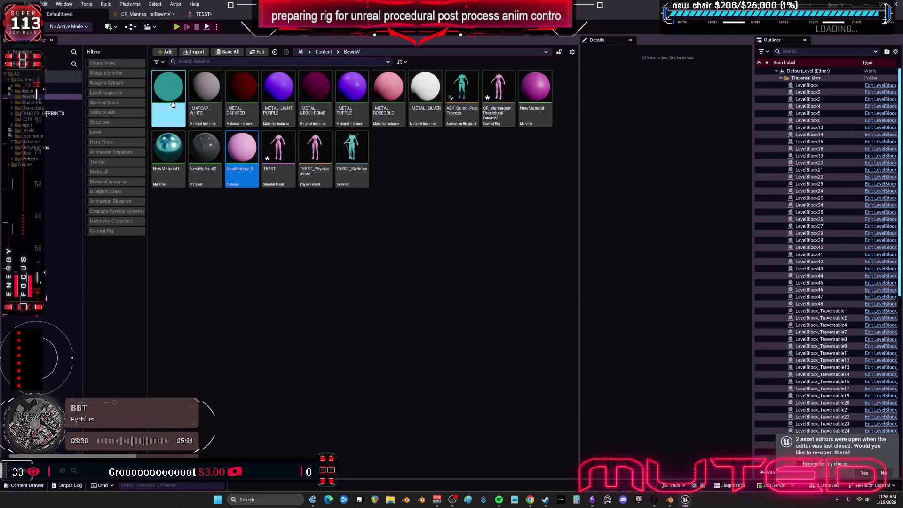
click(203, 14)
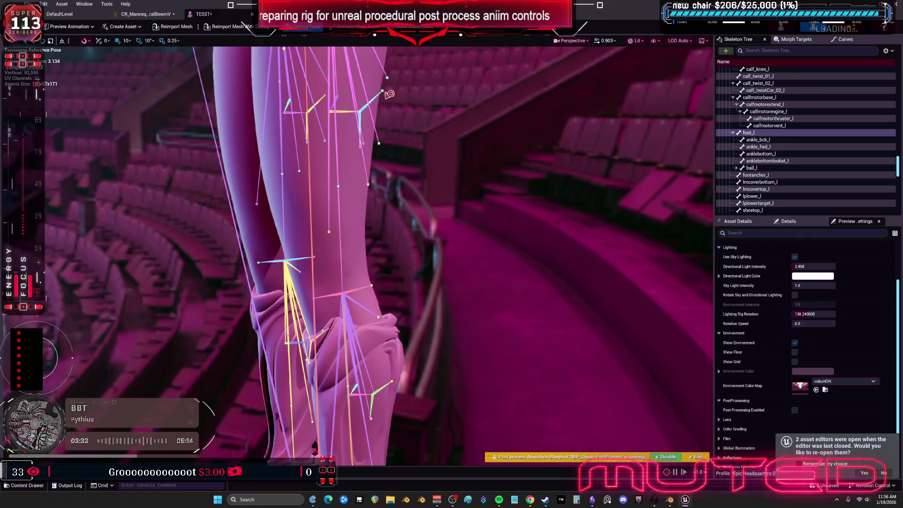
click(351, 172)
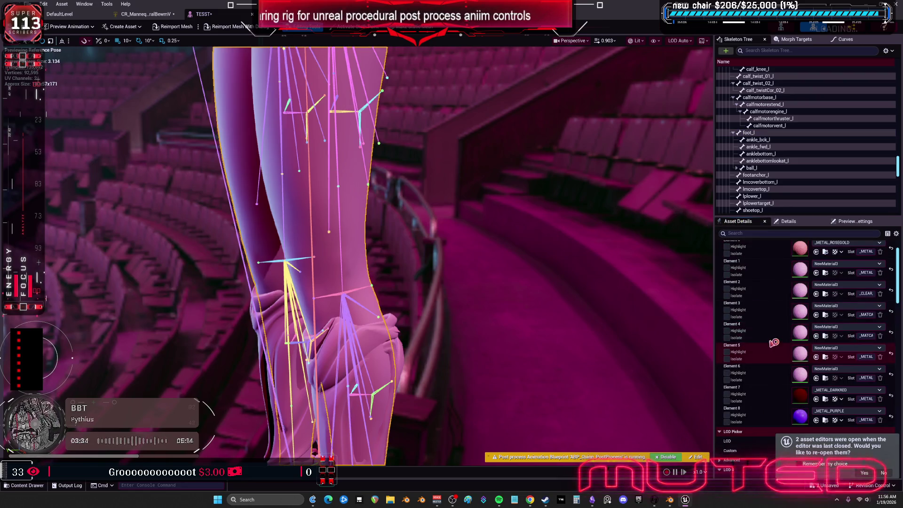
scroll(774, 342, up, 2)
click(817, 295)
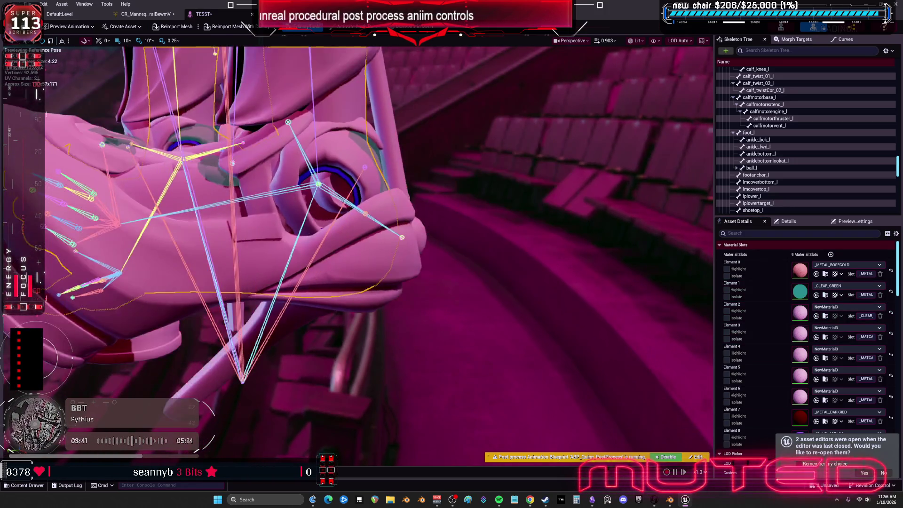
key(ctrl+z)
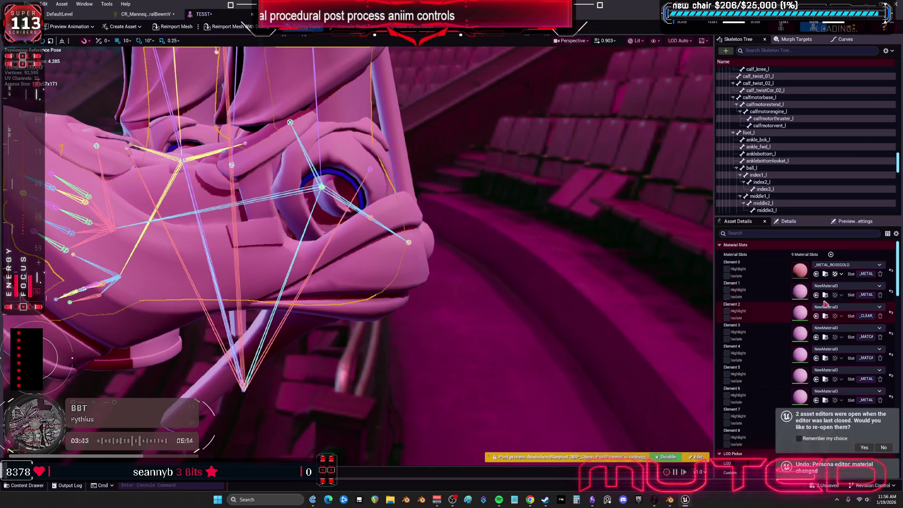
click(816, 316)
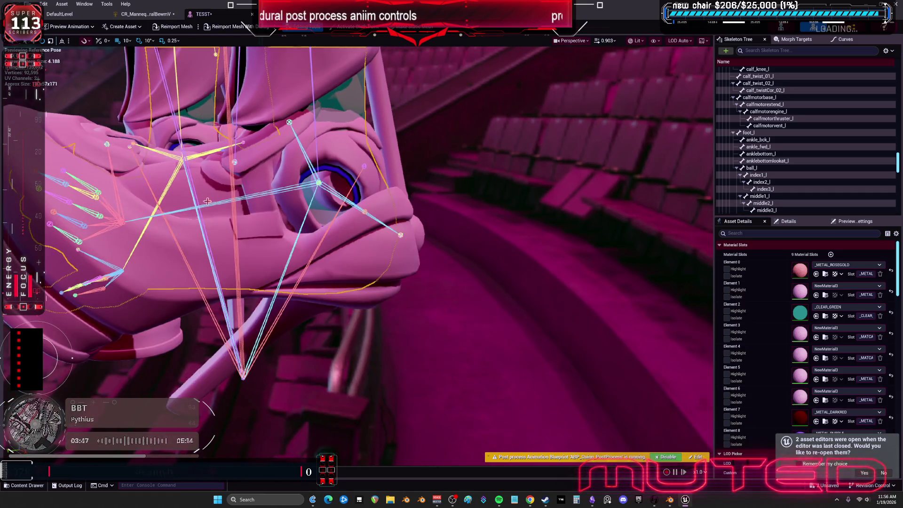
Step: Rotate the foot_l bone twice to test the ankle bend, then return to Blender
click(214, 204)
drag(292, 178, 310, 159)
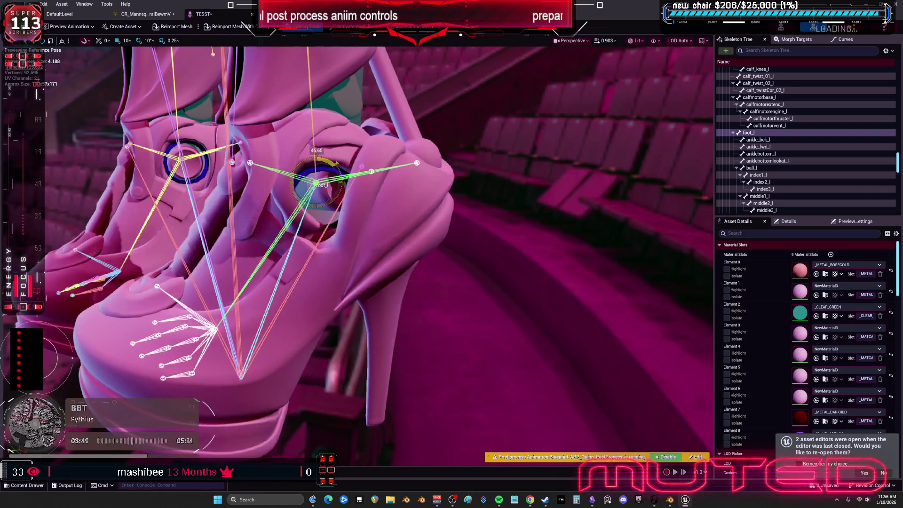
mouse_move(311, 192)
mouse_down()
mouse_move(329, 184)
mouse_move(319, 147)
mouse_up()
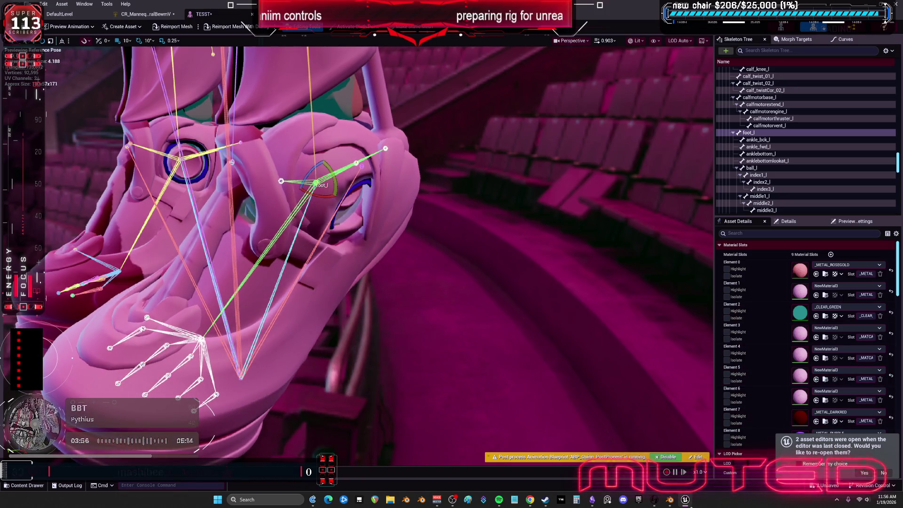
key(alt+Tab)
Step: Hide the outer shoe mesh to inspect the ankle, then unhide it
mouse_move(357, 263)
middle_down()
mouse_move(350, 276)
mouse_move(401, 262)
mouse_move(590, 268)
mouse_move(601, 290)
middle_up()
scroll(601, 290, down, 6)
scroll(357, 248, up, 6)
key(h)
mouse_move(371, 254)
ctrl+middle_down()
mouse_move(409, 227)
mouse_move(413, 267)
ctrl+middle_up()
key(alt+h)
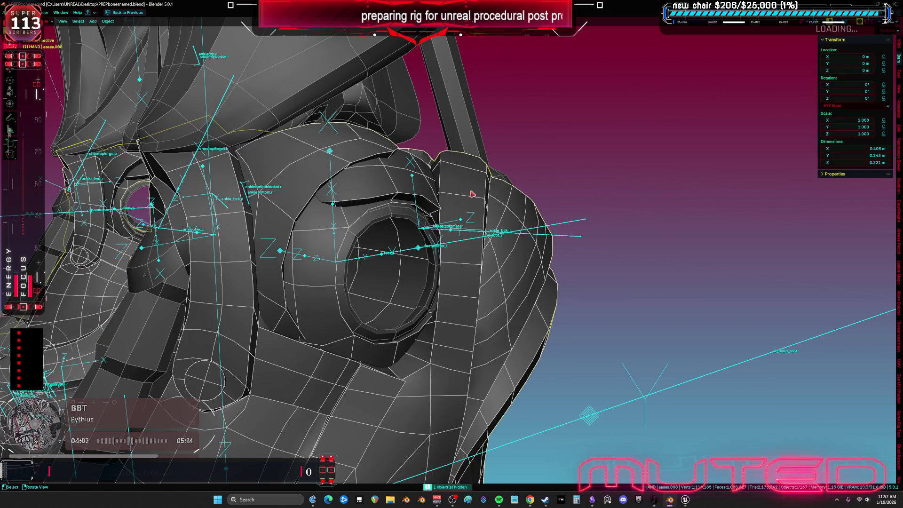
scroll(550, 218, down, 3)
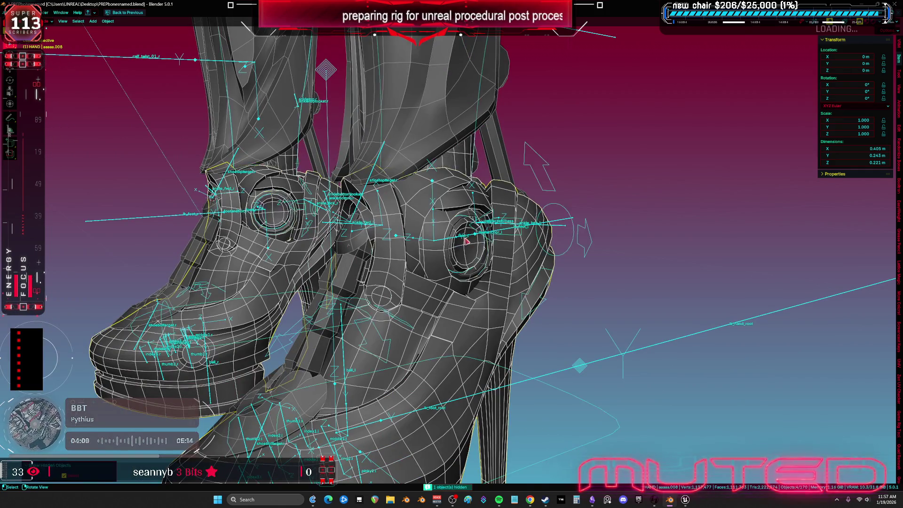
scroll(553, 247, up, 3)
Step: Hide the hand mesh at the ankle and switch to Material Preview shading
key(ctrl+Tab)
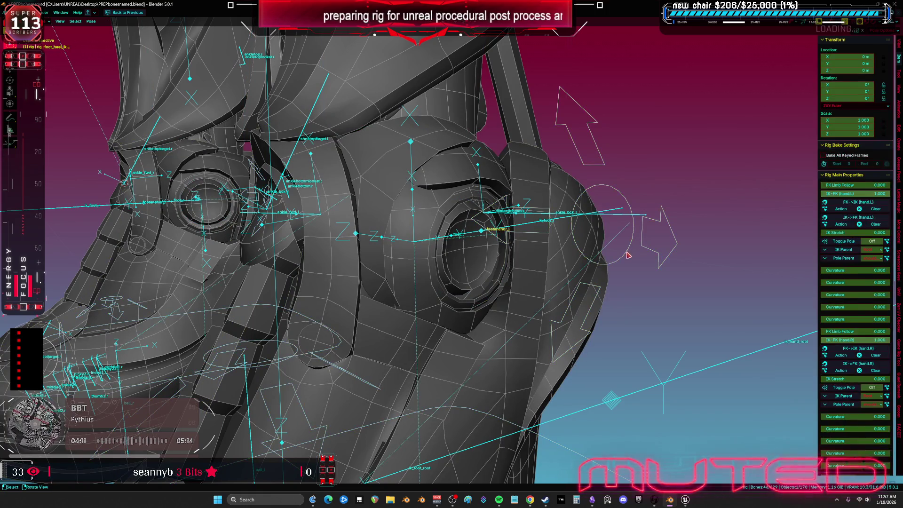
right_click(624, 257)
click(624, 255)
click(460, 257)
scroll(461, 258, up, 2)
scroll(475, 257, down, 5)
middle_drag(476, 246, 470, 242)
scroll(445, 293, up, 4)
middle_drag(445, 292, 520, 207)
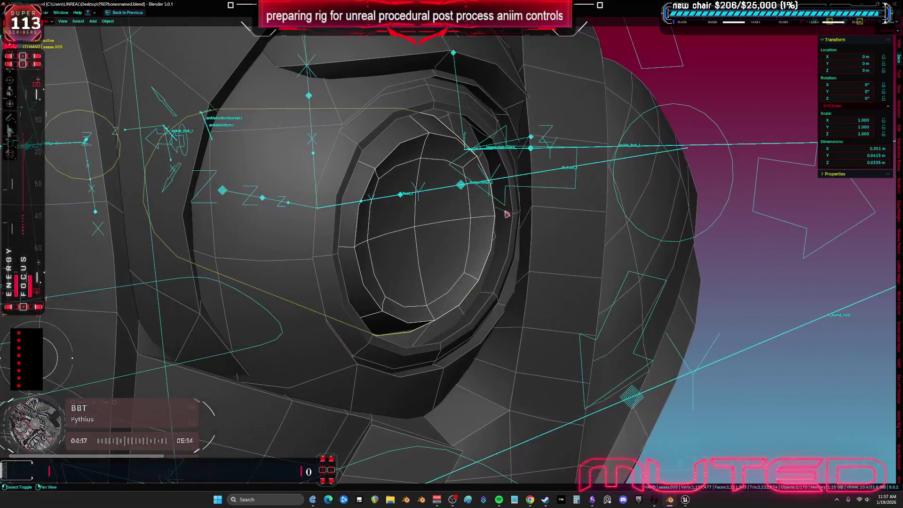
key(h)
key(z)
click(481, 234)
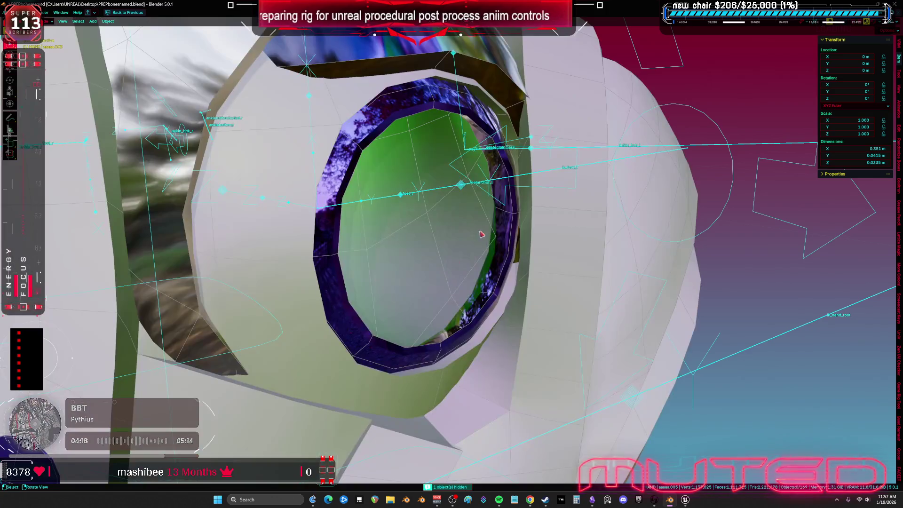
Step: Hide the collar ring, enter Edit Mode, and hide the green lens parts
click(507, 234)
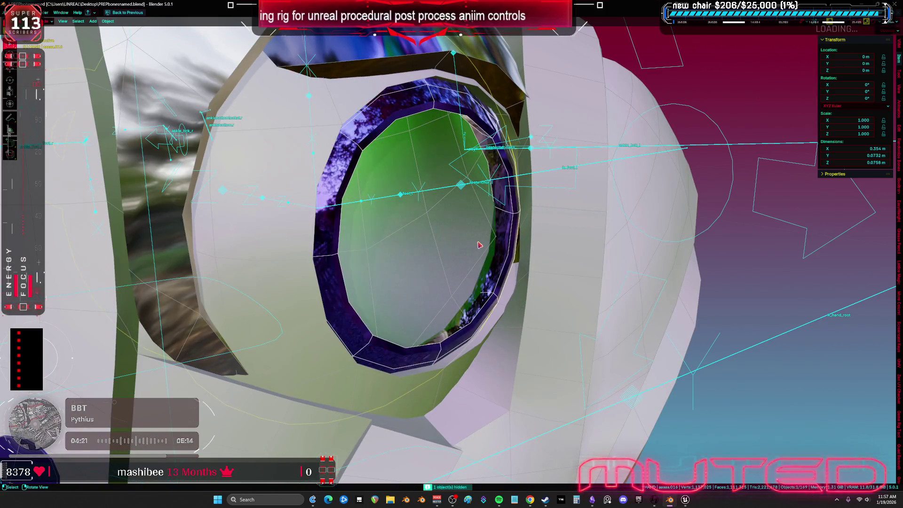
key(h)
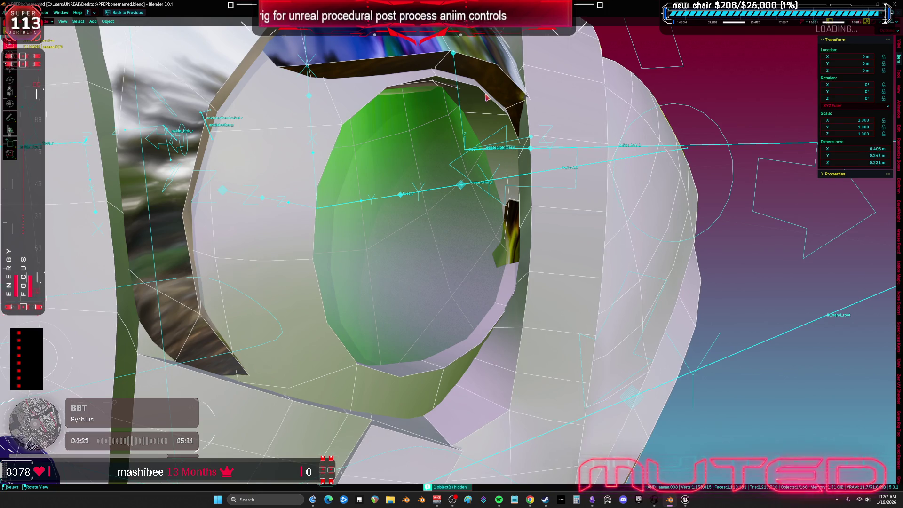
key(Tab)
scroll(498, 127, down, 5)
scroll(517, 207, up, 4)
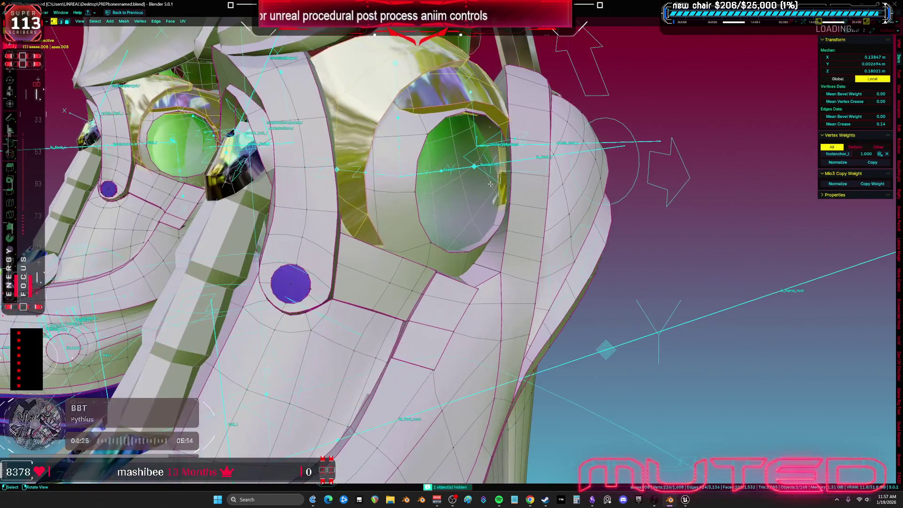
key(ctrl+Tab)
key(Escape)
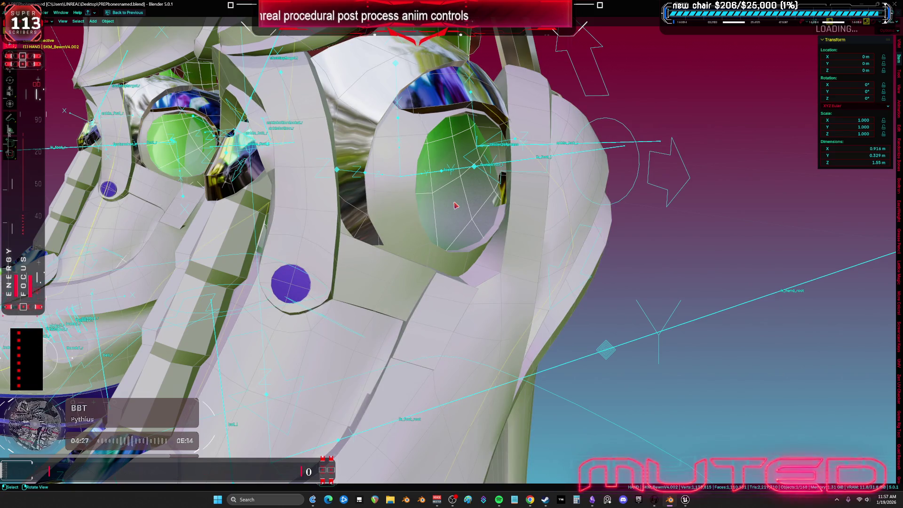
key(h)
Step: Add a loop cut around the ankle socket hole
key(ctrl+r)
click(468, 212)
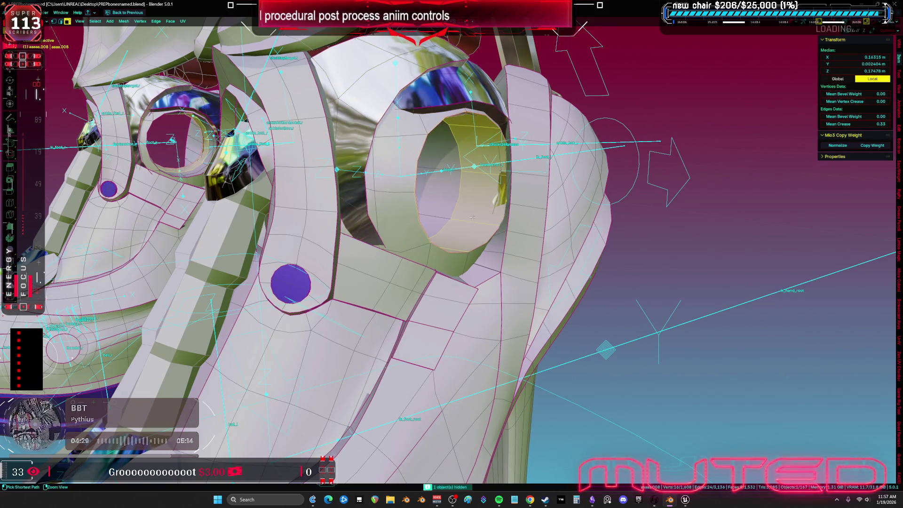
click(471, 218)
middle_drag(472, 218, 396, 241)
click(365, 234)
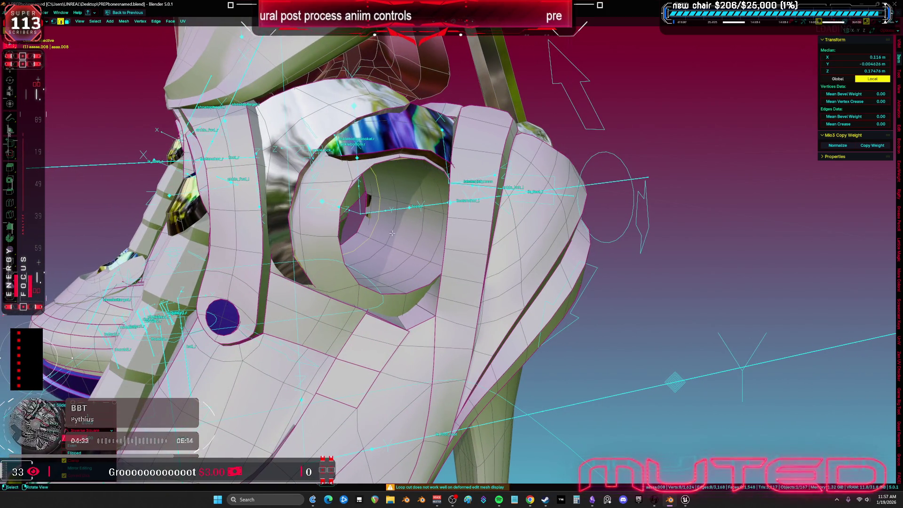
click(432, 241)
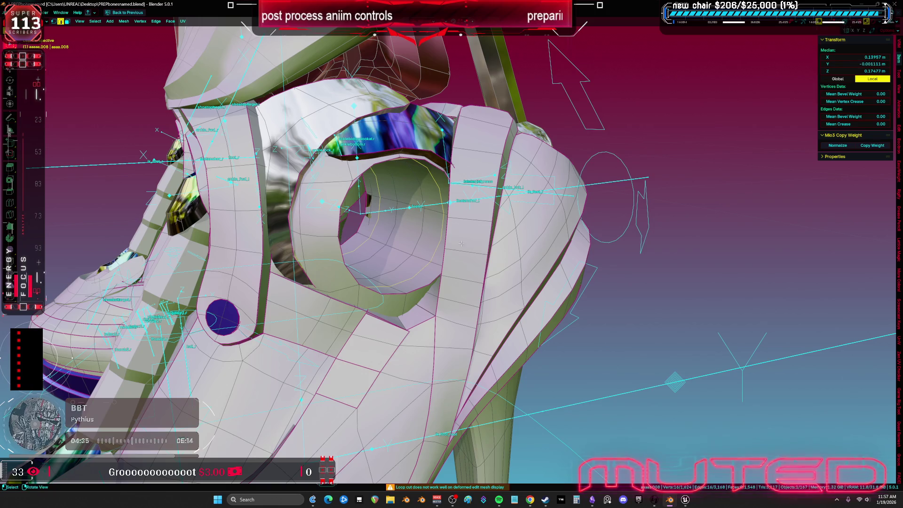
key(ctrl+space)
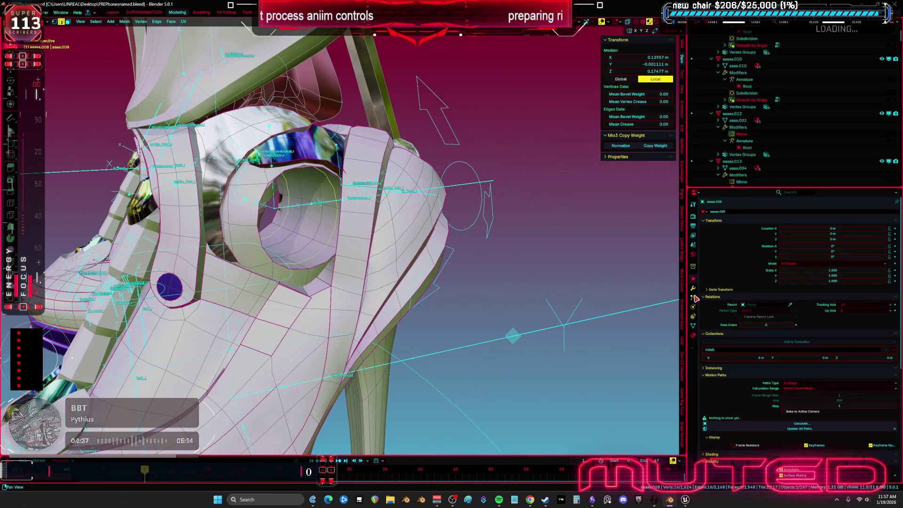
key(ctrl+space)
scroll(385, 254, up, 5)
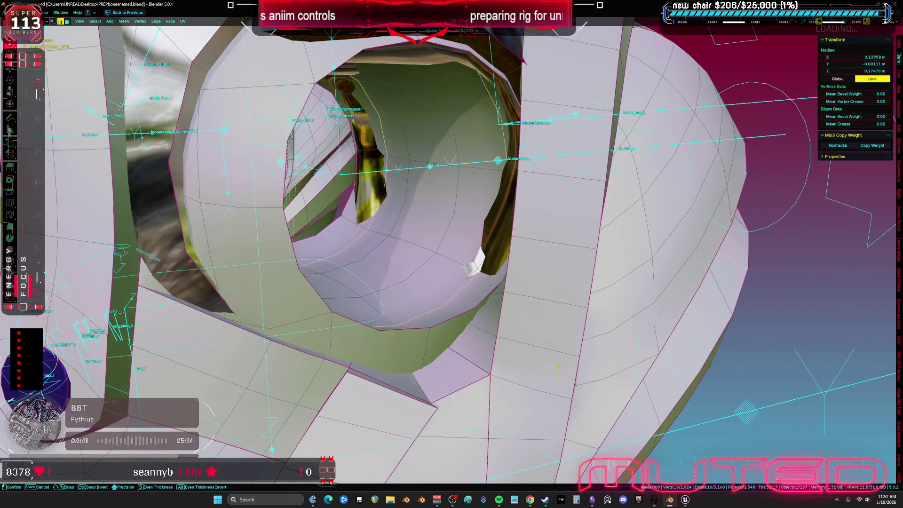
Step: Confirm the shrink/fatten offset and select the connected ring geometry
click(576, 374)
key(ctrl+l)
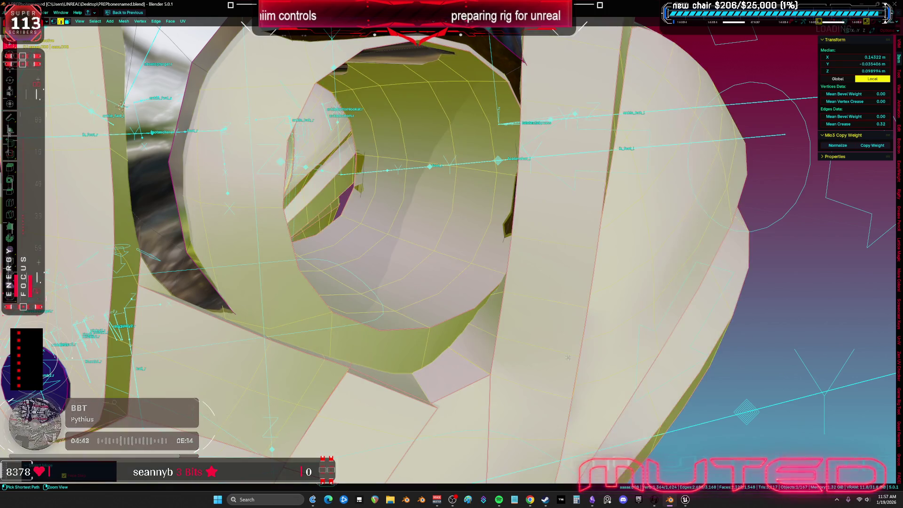
scroll(615, 376, up, 5)
scroll(615, 376, down, 5)
mouse_move(558, 383)
middle_down()
mouse_move(484, 288)
mouse_move(653, 308)
mouse_move(572, 301)
middle_up()
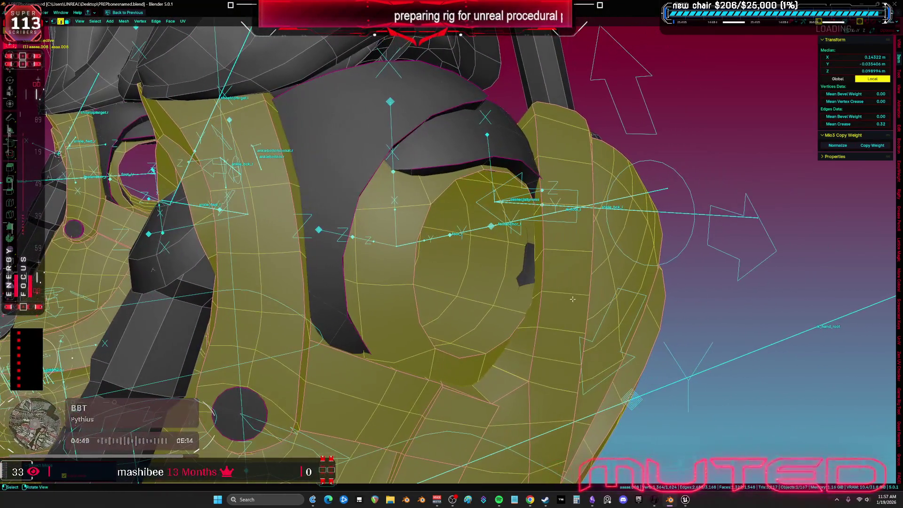
Step: Select an edge loop of the socket, checking it in X-ray before returning to solid
alt+click(572, 249)
key(alt+z)
mouse_move(571, 249)
middle_down()
mouse_move(262, 208)
mouse_move(294, 165)
mouse_move(307, 184)
mouse_move(254, 221)
middle_up()
alt+middle_click(306, 184)
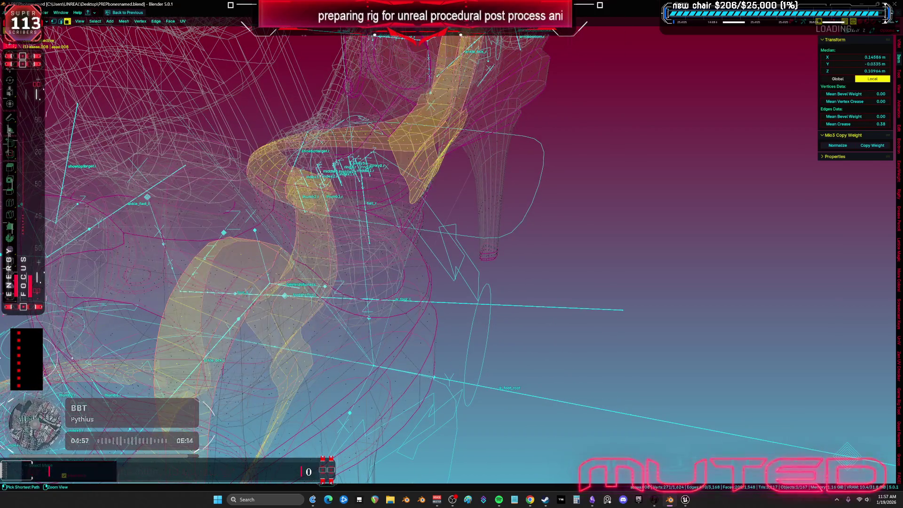
scroll(543, 213, up, 5)
key(shift+z)
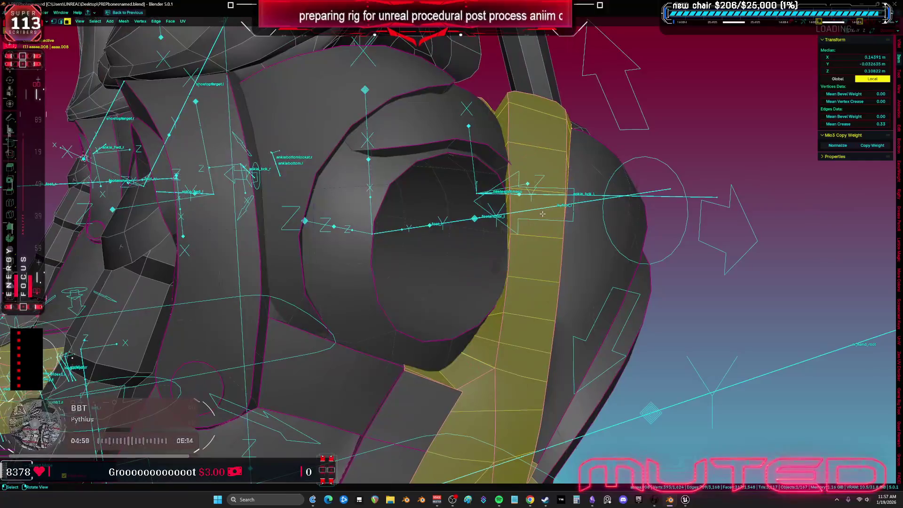
mouse_move(532, 215)
middle_down()
mouse_move(428, 179)
mouse_move(462, 221)
middle_up()
Step: Inspect a single socket vertex in vertex select mode, then leave Edit Mode
key(1)
click(427, 179)
scroll(428, 177, down, 3)
click(462, 221)
middle_drag(470, 185, 443, 192)
key(Tab)
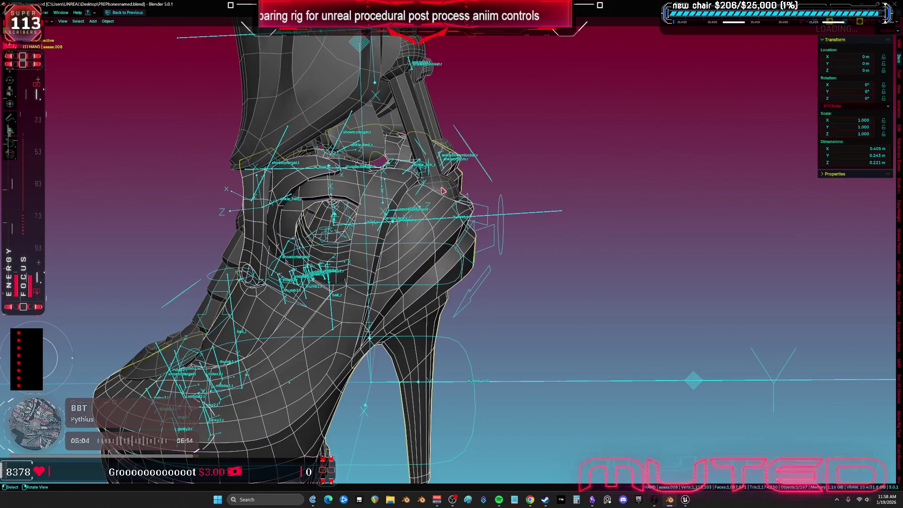
Step: Re-enter Edit Mode on the shoe mesh and select its linked opening geometry and edge loop
click(433, 255)
key(Tab)
mouse_move(433, 255)
middle_down()
mouse_move(494, 266)
mouse_move(186, 258)
middle_up()
scroll(477, 269, up, 4)
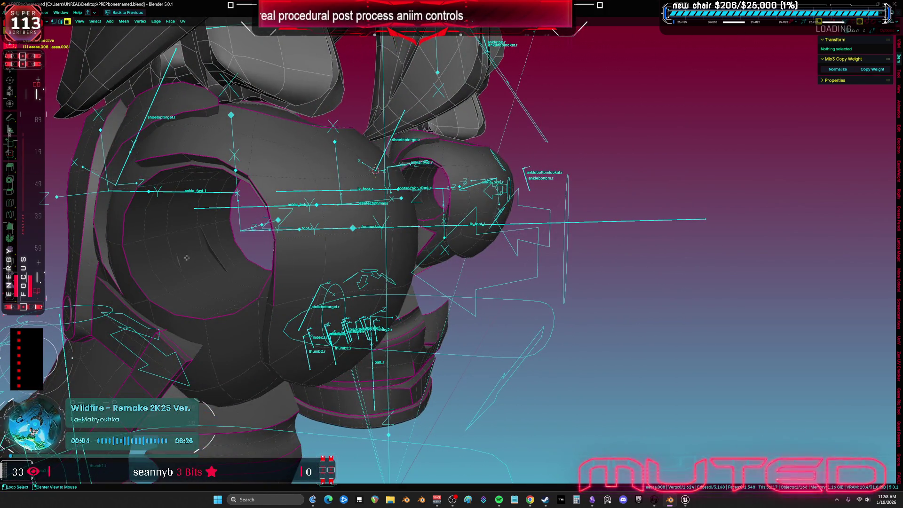
click(202, 270)
key(ctrl+l)
mouse_move(206, 273)
middle_down()
mouse_move(242, 281)
mouse_move(520, 263)
mouse_move(451, 244)
mouse_move(542, 257)
middle_up()
key(l)
alt+click(387, 228)
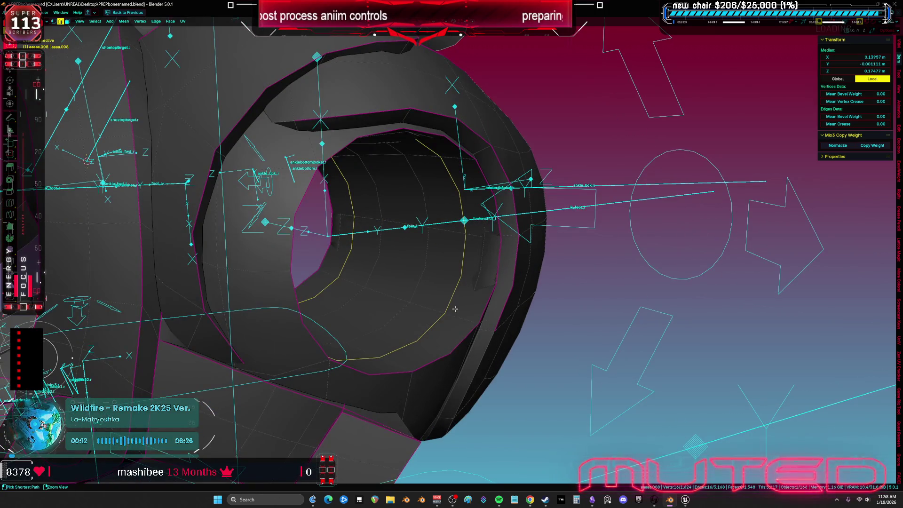
Step: Loop-cut the inner opening and shrink/fatten the socket's inner face loop
key(ctrl+r)
click(330, 267)
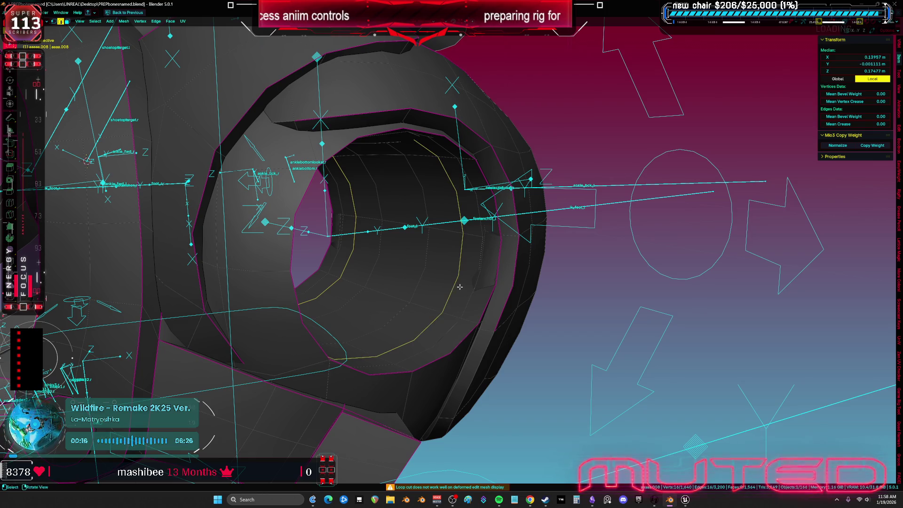
key(3)
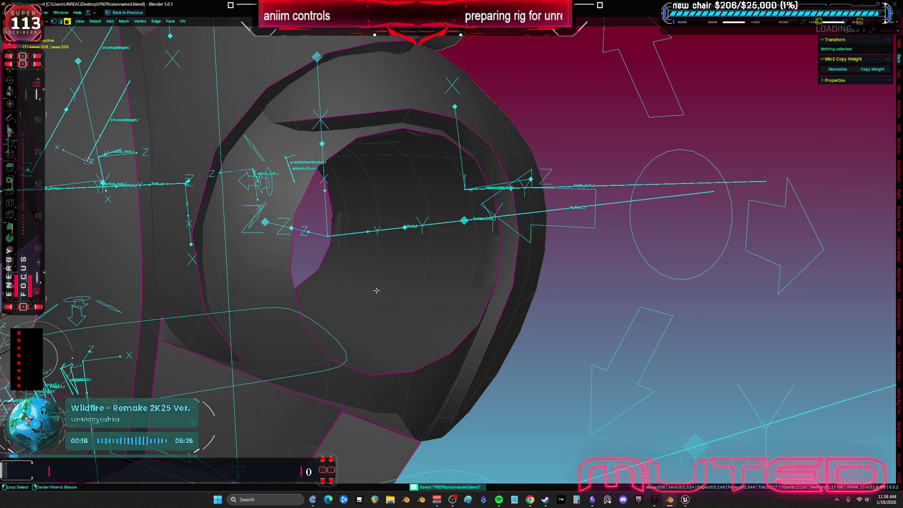
alt+click(404, 282)
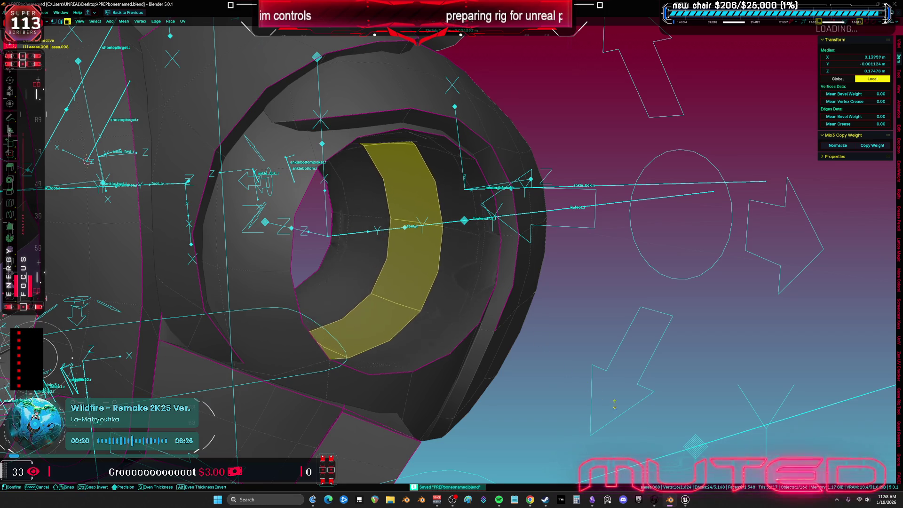
click(531, 324)
mouse_move(531, 323)
middle_down()
mouse_move(596, 364)
mouse_move(621, 363)
mouse_move(344, 243)
middle_up()
key(alt+s)
click(632, 365)
Step: Offset the socket's inner edge chain by -0.0063 m with shrink/fatten
key(2)
alt+click(344, 243)
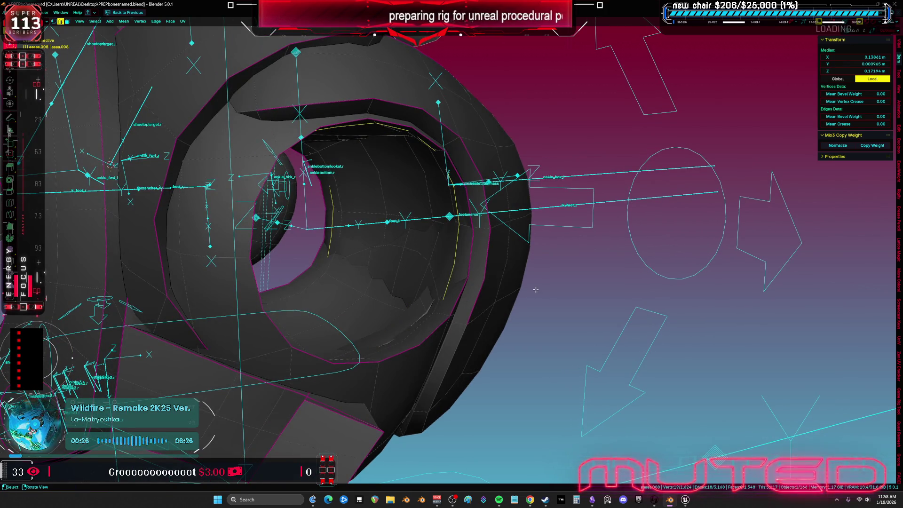
middle_drag(535, 290, 543, 287)
key(alt+s)
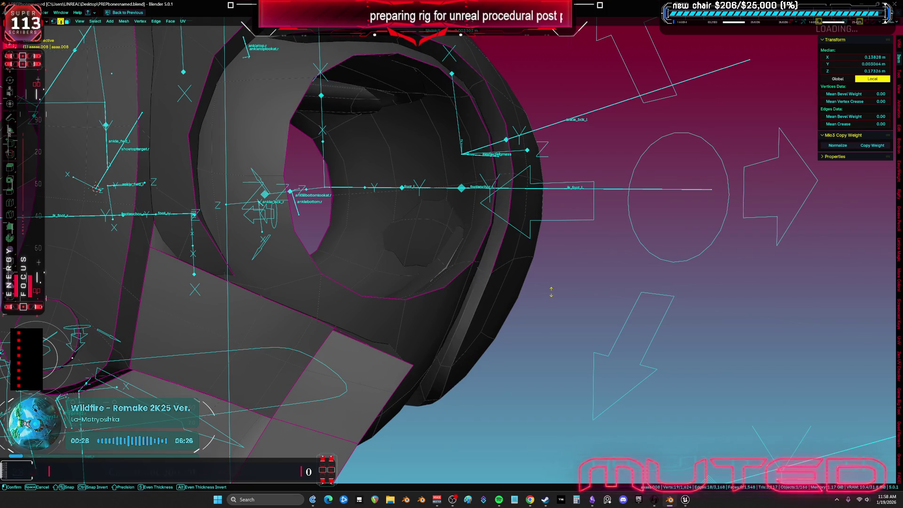
click(555, 298)
middle_drag(556, 299, 486, 287)
key(ctrl+l)
Step: Select the curved strip of faces below the ankle socket and grow the selection outward
key(z)
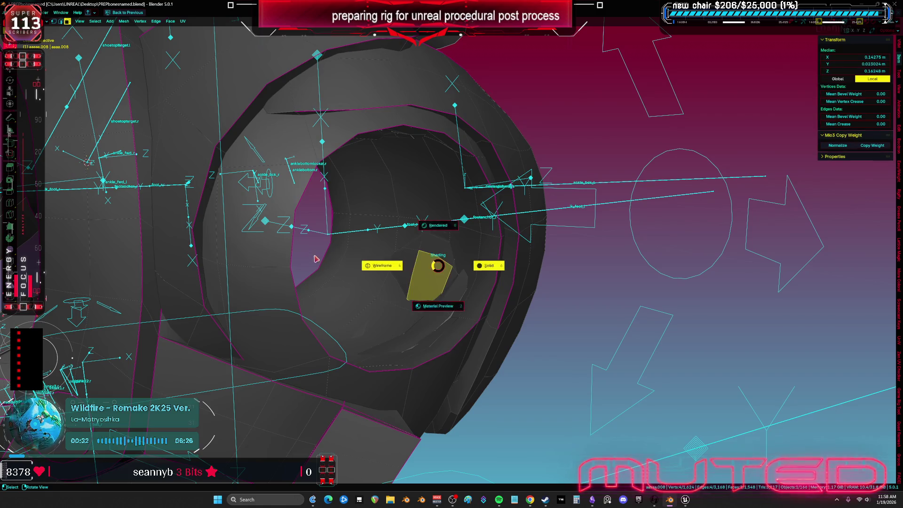
click(382, 264)
mouse_move(328, 252)
middle_down()
mouse_move(414, 258)
mouse_move(299, 267)
mouse_move(322, 285)
mouse_move(350, 272)
mouse_move(358, 300)
mouse_move(329, 294)
middle_up()
key(shift+z)
key(shift+z)
key(shift+z)
click(301, 308)
shift+click(354, 308)
shift+click(301, 251)
shift+click(353, 252)
key(ctrl+KP_Add)
click(347, 264)
shift+click(345, 290)
Step: In X-ray side view, box-deselect the unwanted faces so only the strip remains
key(alt+z)
key(ctrl+KP_Add)
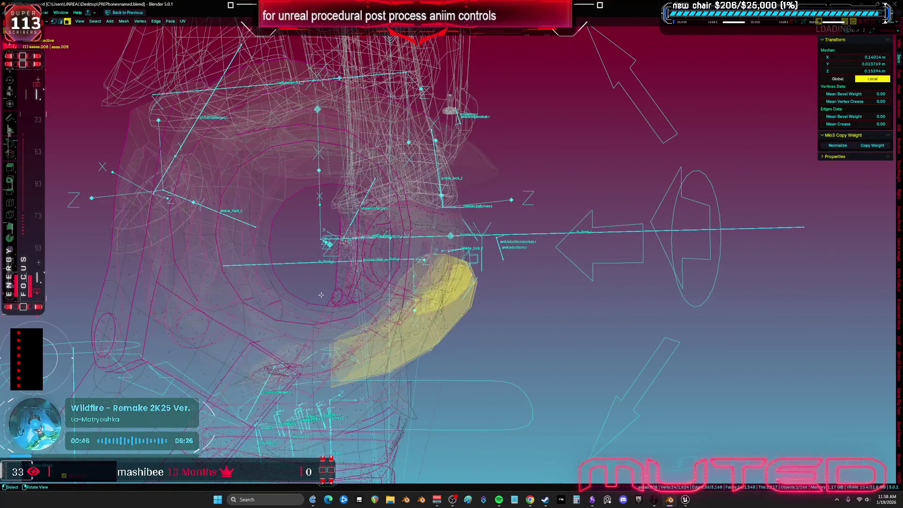
key(ctrl+KP_7)
key(KP_3)
scroll(383, 310, up, 3)
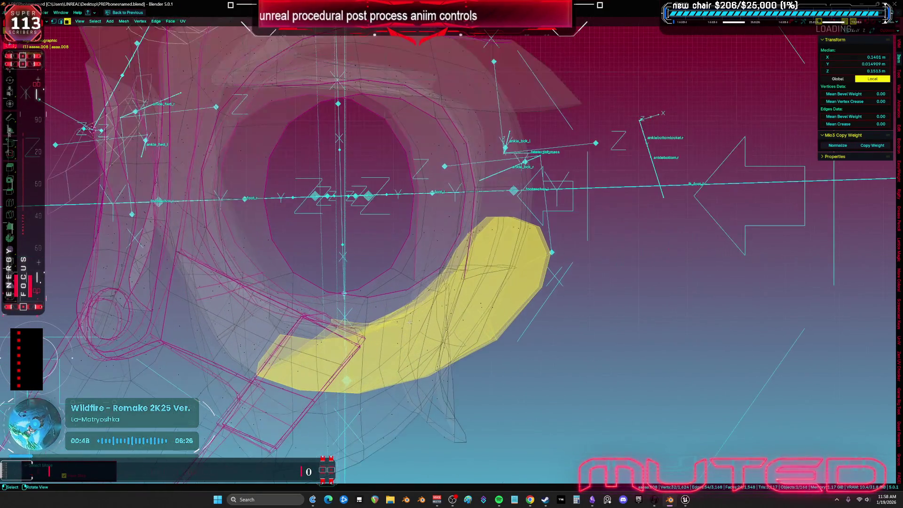
shift+drag(292, 299, 165, 425)
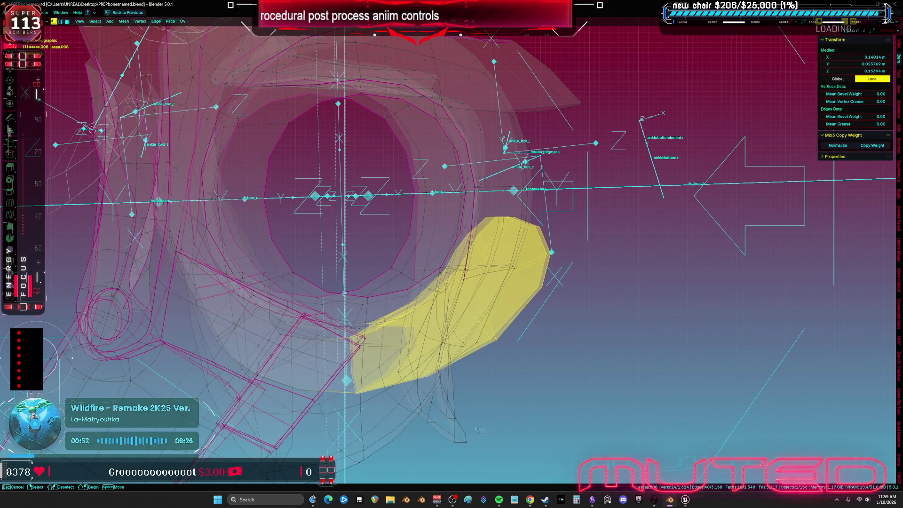
ctrl+drag(308, 372, 308, 372)
scroll(441, 307, up, 2)
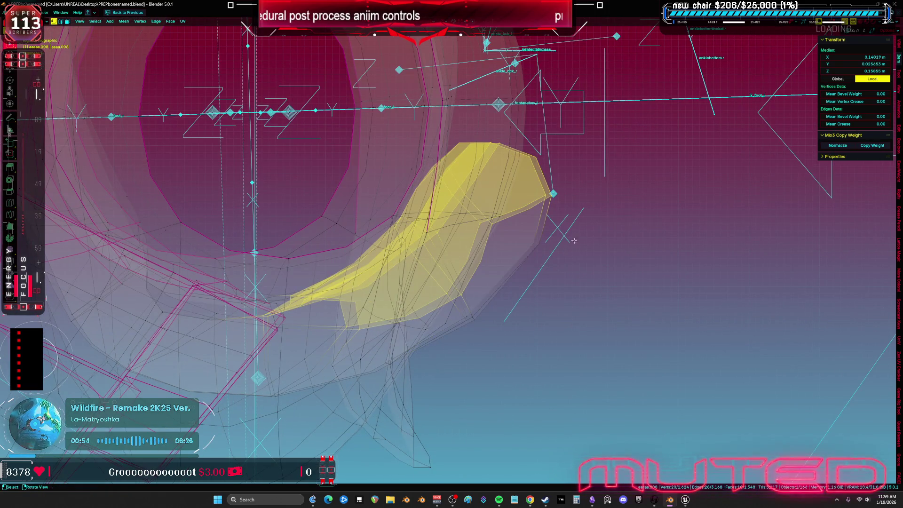
ctrl+drag(573, 243, 537, 170)
key(grave)
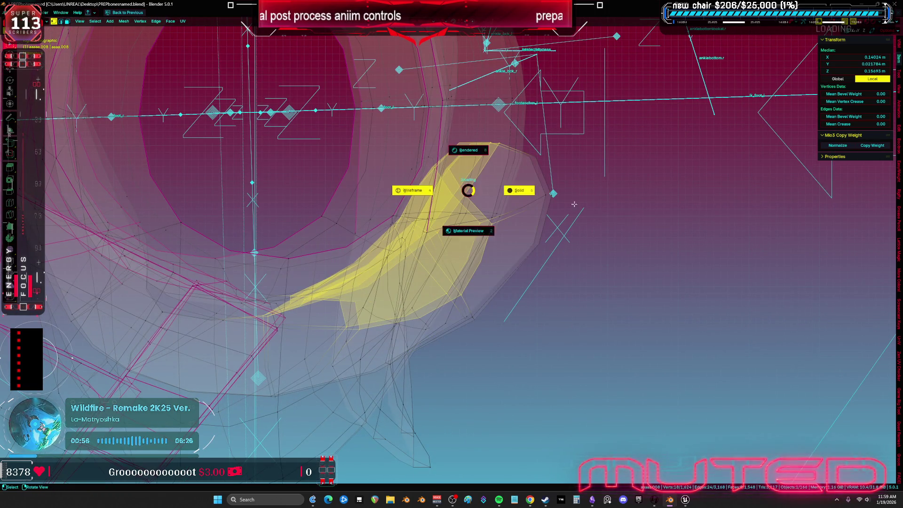
click(471, 225)
Step: Offset the strip along its normals with Alt+S and nudge a few vertices slightly
key(alt+s)
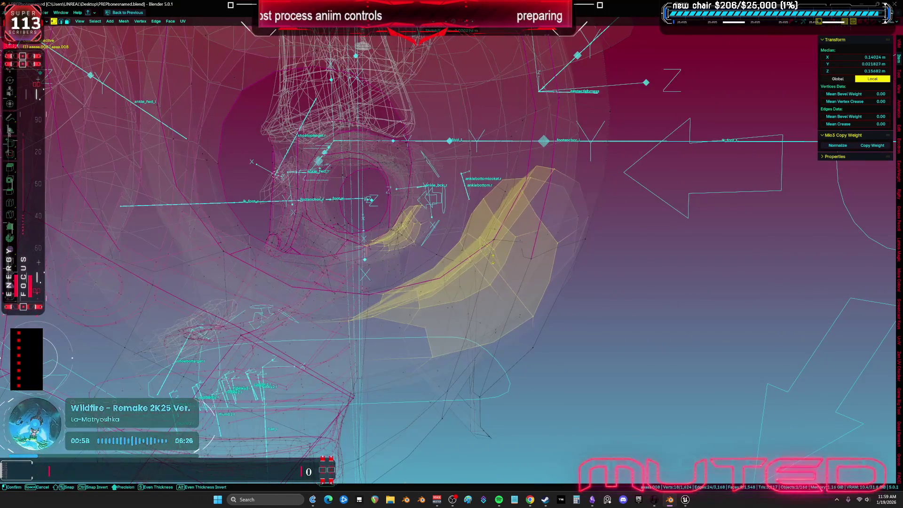
click(588, 391)
key(KP_1)
middle_drag(588, 391, 560, 343)
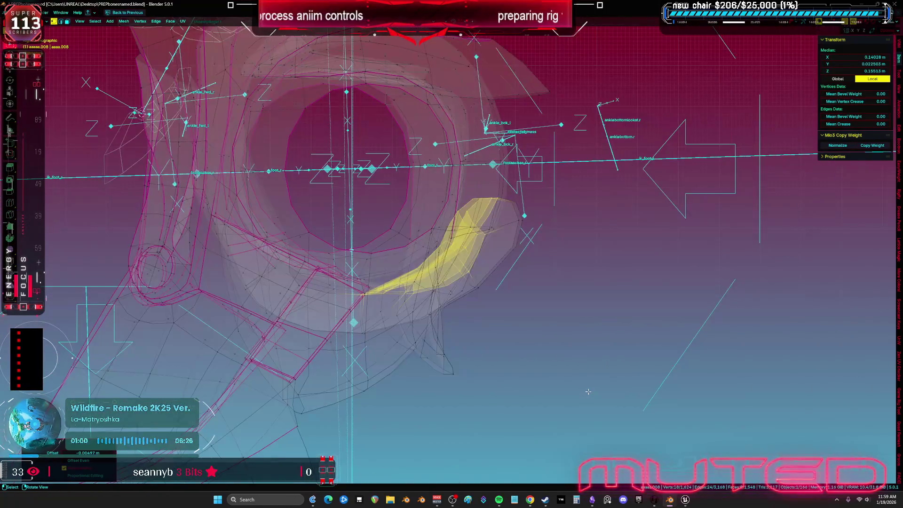
scroll(542, 312, up, 3)
shift+click(465, 194)
key(g)
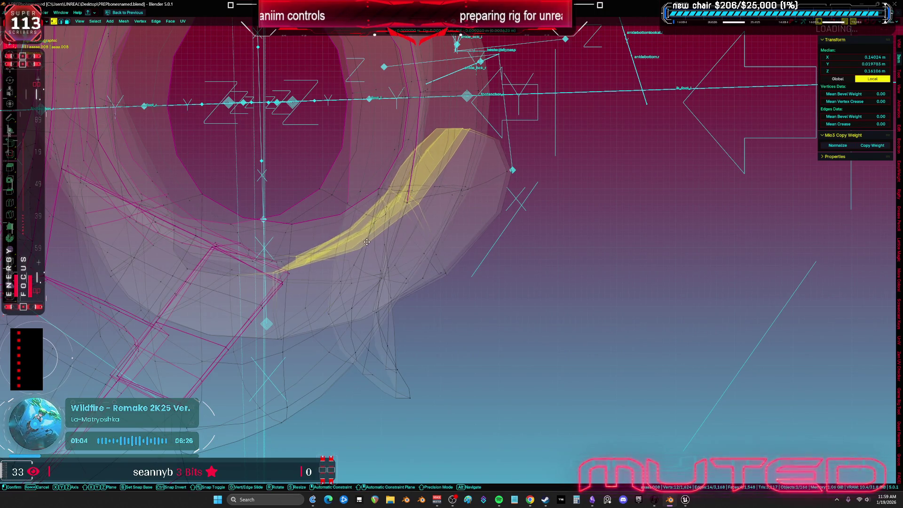
click(455, 215)
Step: Extend the selection to the adjacent face and its linked geometry, return to solid shading, then clear the selection
click(606, 205)
scroll(474, 208, down, 3)
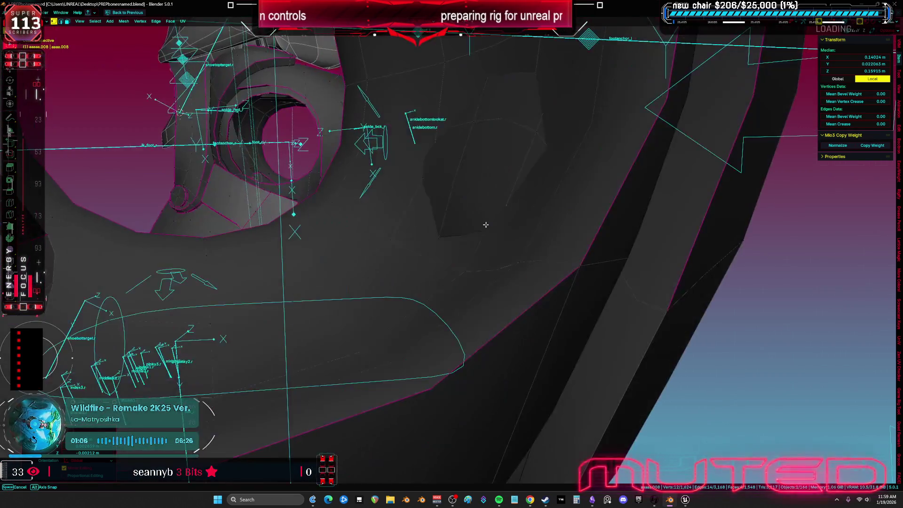
key(shift+z)
scroll(474, 208, up, 2)
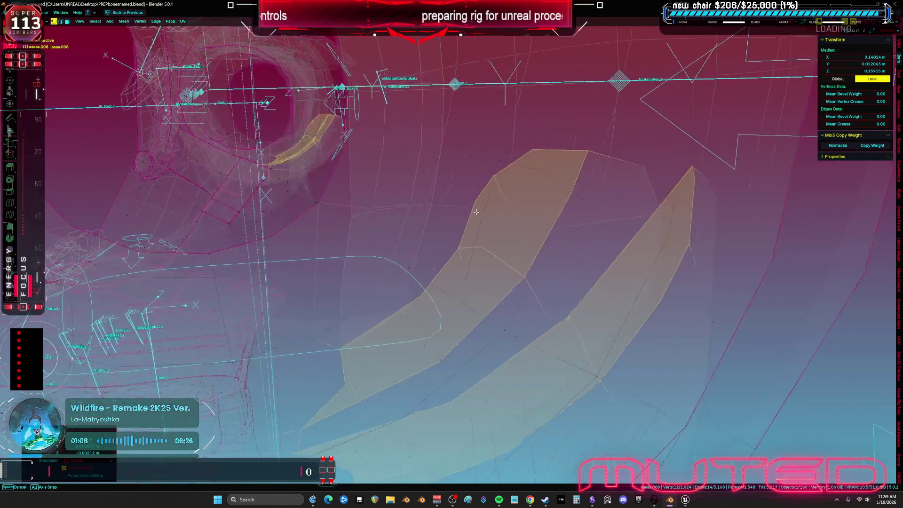
click(543, 213)
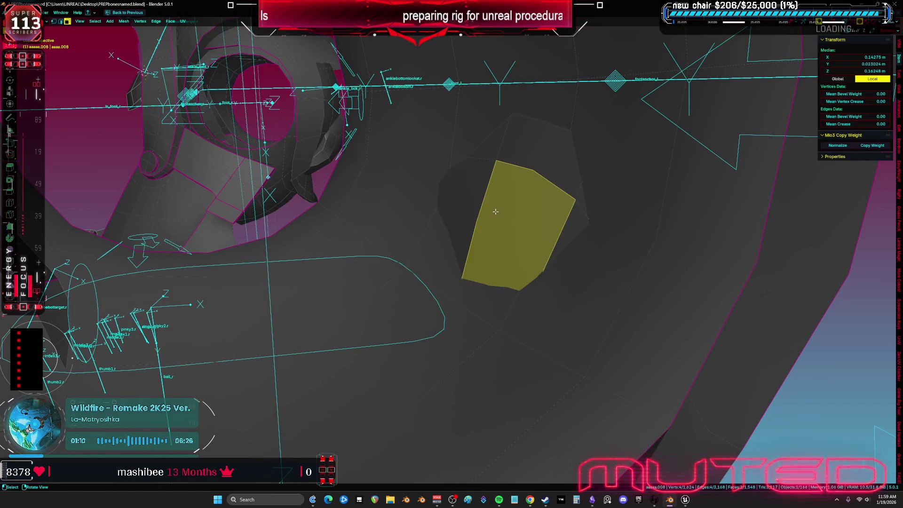
shift+click(472, 192)
key(shift+z)
mouse_move(472, 191)
middle_down()
mouse_move(384, 190)
mouse_move(601, 234)
mouse_move(637, 232)
mouse_move(532, 255)
mouse_move(465, 232)
mouse_move(483, 231)
middle_up()
key(ctrl+l)
key(z)
click(593, 230)
key(alt+z)
key(alt+z)
key(alt+z)
mouse_move(575, 258)
middle_down()
mouse_move(595, 246)
mouse_move(578, 250)
middle_up()
key(a)
key(alt+a)
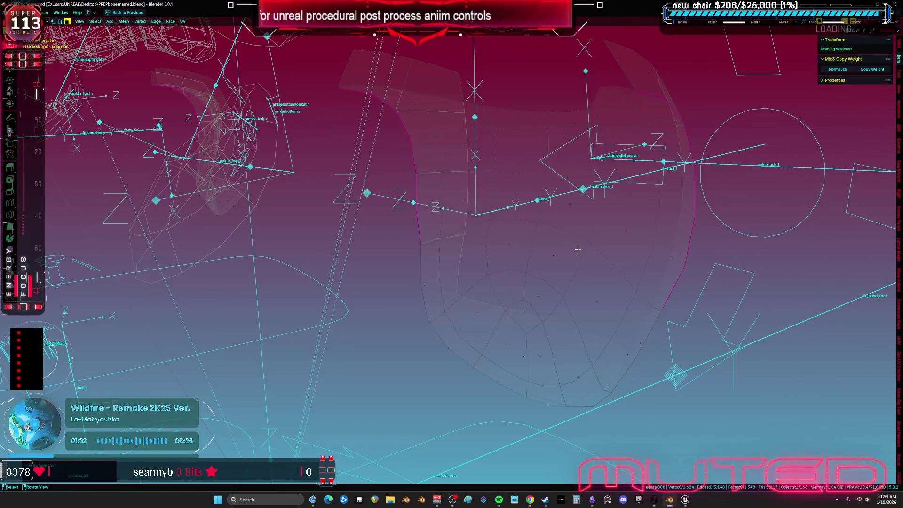
Step: Fill-select the patch of faces on the boot front and offset it inward by -0.00462 m
key(alt+z)
key(ctrl+z)
ctrl+shift+click(505, 121)
mouse_move(504, 121)
middle_down()
mouse_move(554, 170)
mouse_move(551, 298)
mouse_move(594, 268)
mouse_move(548, 289)
mouse_move(541, 318)
middle_up()
key(alt+s)
click(554, 170)
key(alt+a)
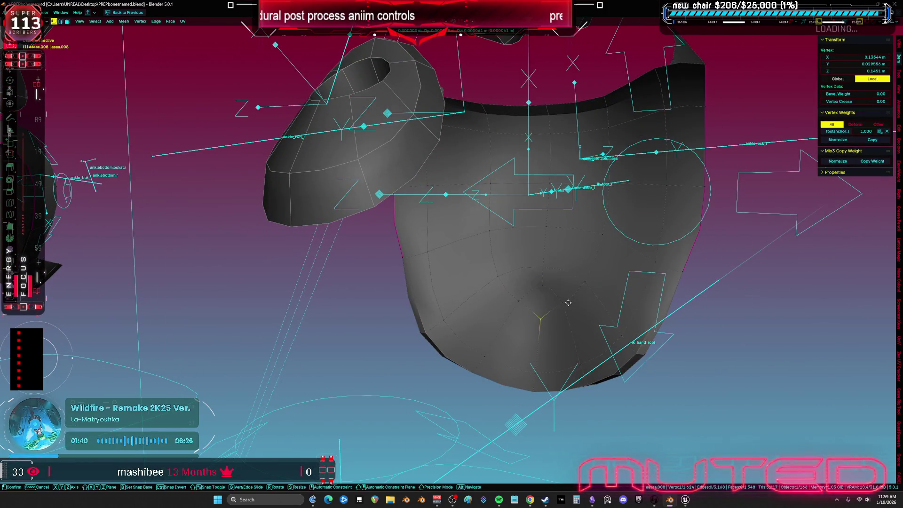
Step: Offset an edge loop and a few edges on the boot front inward along their normals
alt+click(542, 284)
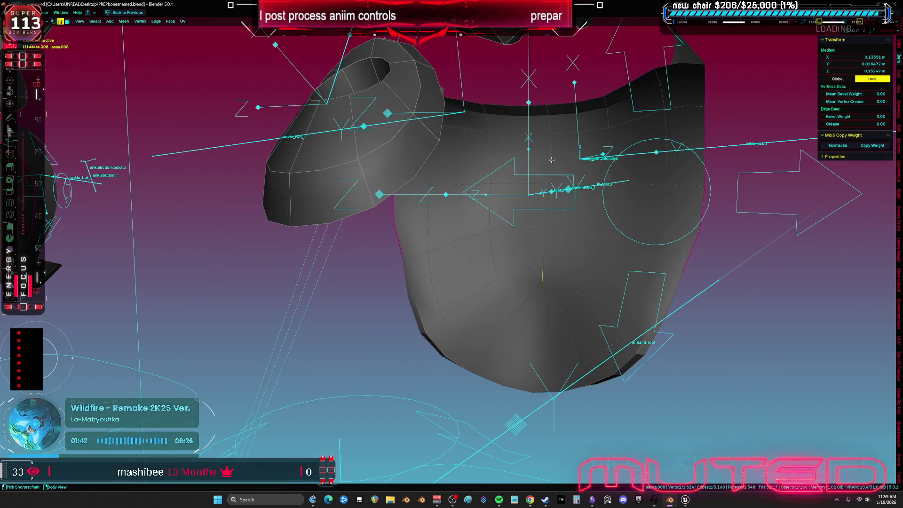
middle_drag(542, 284, 498, 287)
key(alt+s)
click(565, 278)
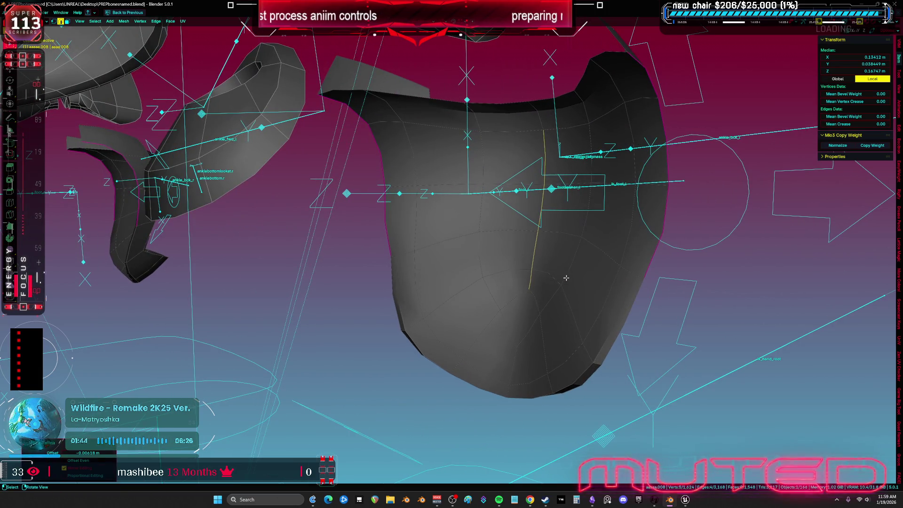
click(568, 261)
middle_drag(568, 261, 491, 247)
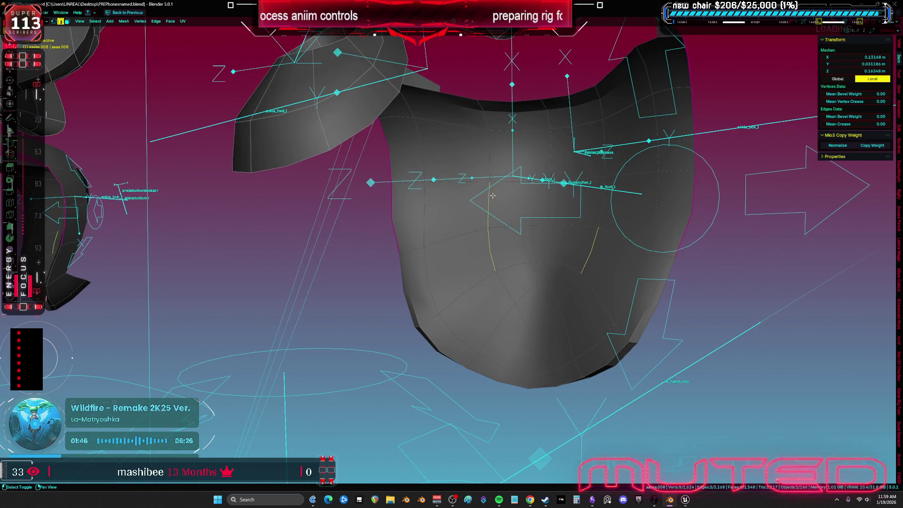
key(alt+s)
click(602, 196)
mouse_move(602, 196)
middle_down()
mouse_move(734, 322)
mouse_move(695, 296)
middle_up()
Step: Select the whole mesh and switch back to Object Mode
key(a)
key(ctrl+Tab)
click(630, 274)
mouse_move(630, 274)
middle_down()
mouse_move(645, 260)
mouse_move(521, 281)
mouse_move(541, 272)
middle_up()
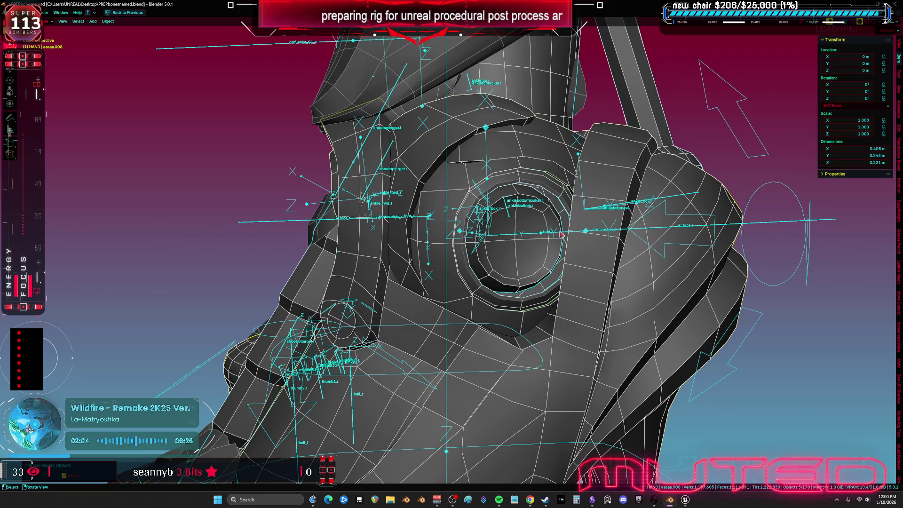
Step: In wireframe, hide the shoe mesh and select the foot bones plus the other armature's Root
scroll(562, 237, down, 6)
scroll(598, 288, down, 4)
key(shift+z)
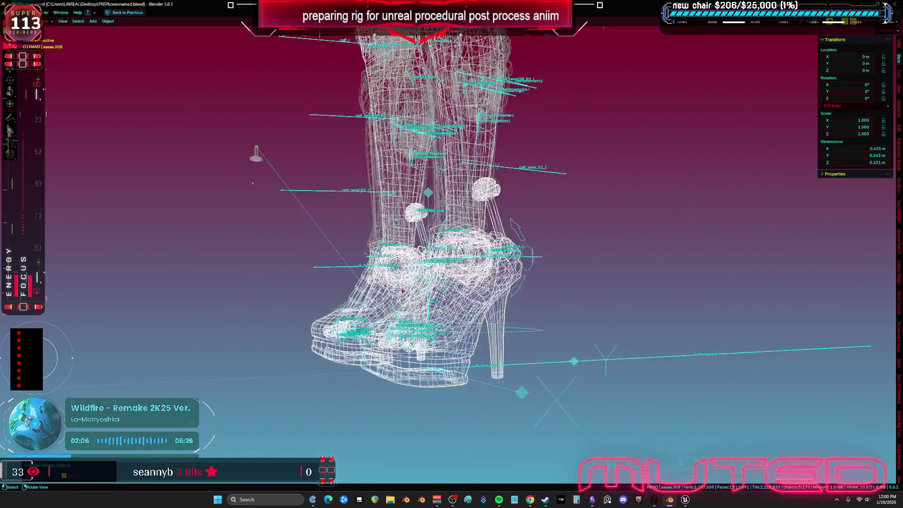
click(514, 234)
key(h)
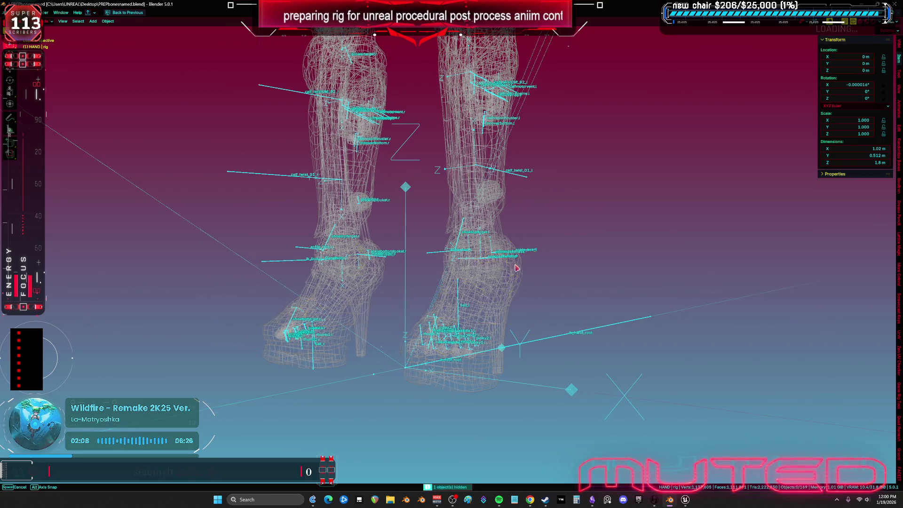
scroll(470, 212, up, 1)
drag(550, 420, 451, 196)
scroll(470, 195, down, 4)
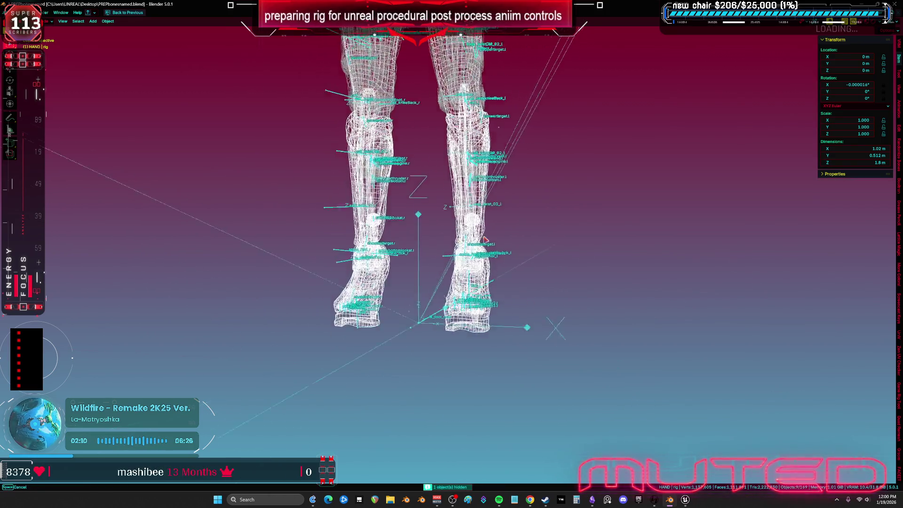
shift+click(486, 94)
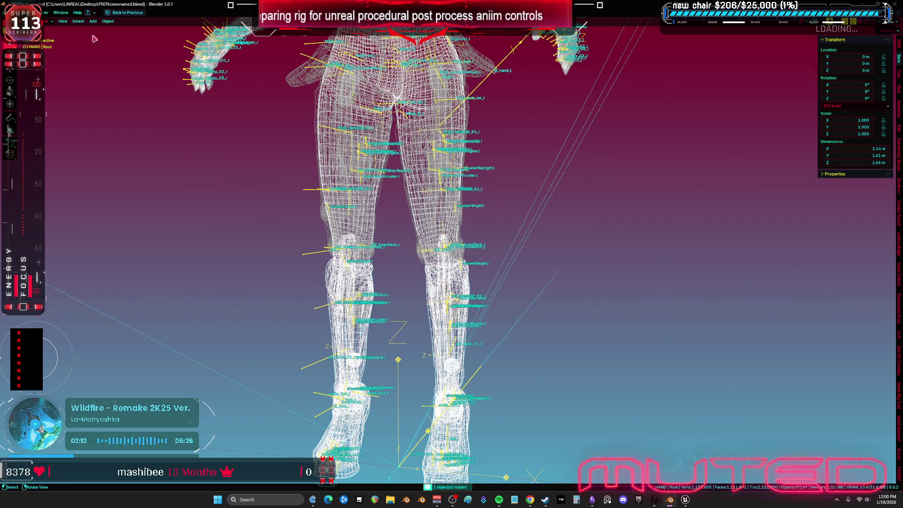
Step: Export the selection as an FBX file
click(11, 12)
mouse_move(47, 119)
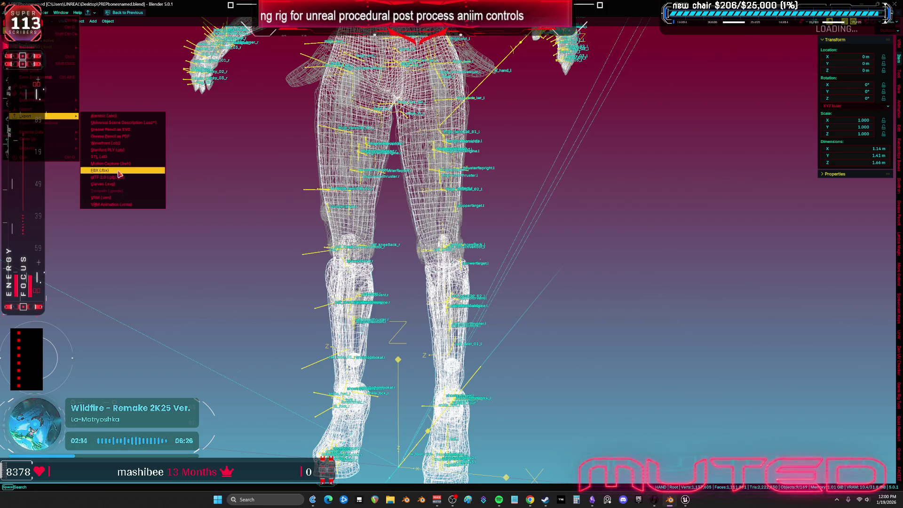
click(119, 176)
click(496, 342)
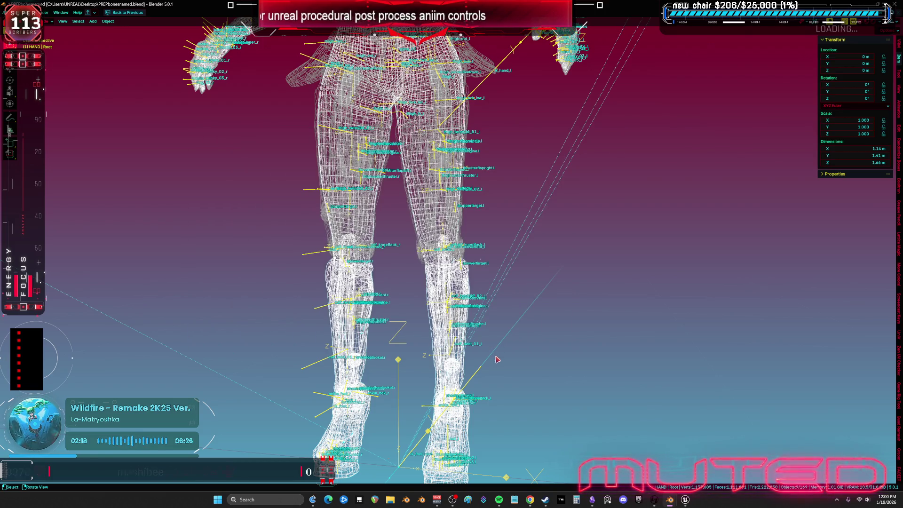
Step: Paste a screenshot into the Obsidian notes under the previous image, then return to Unreal
key(super+shift+s)
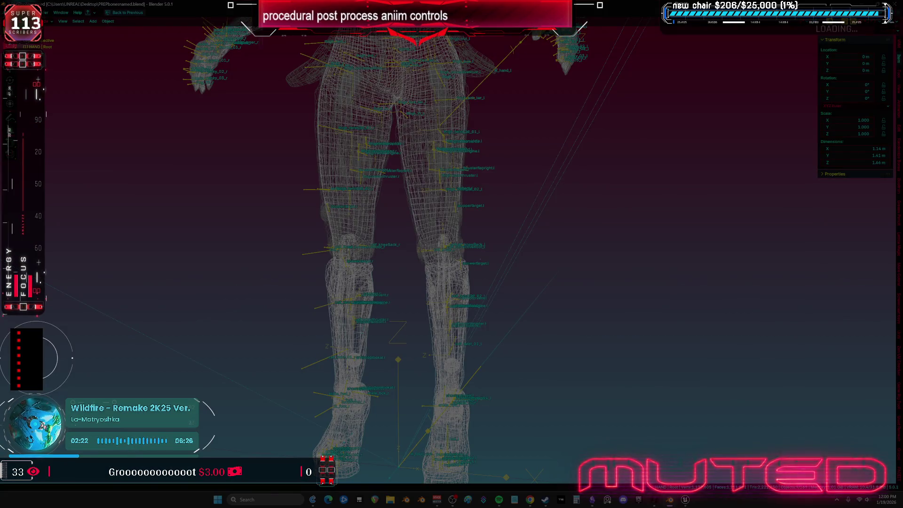
click(711, 333)
click(593, 501)
key(ctrl+v)
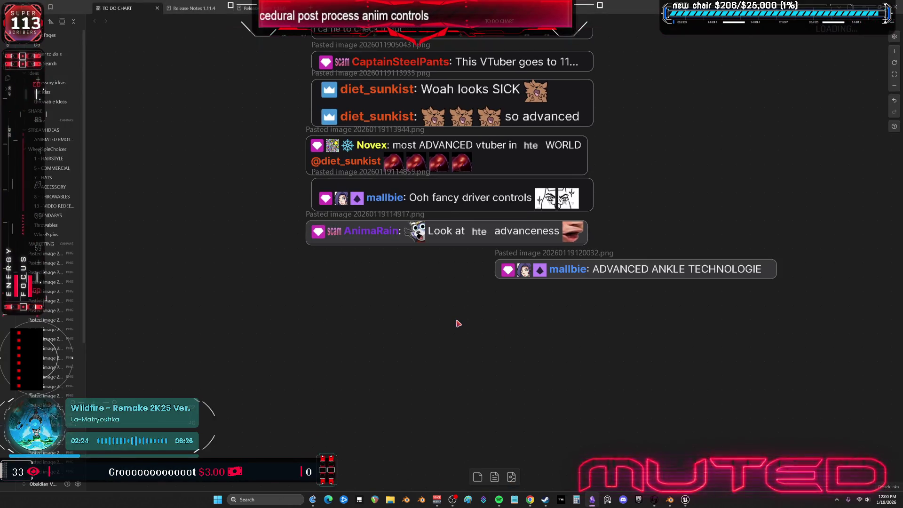
mouse_move(572, 269)
mouse_down()
mouse_move(467, 272)
mouse_move(388, 259)
mouse_up()
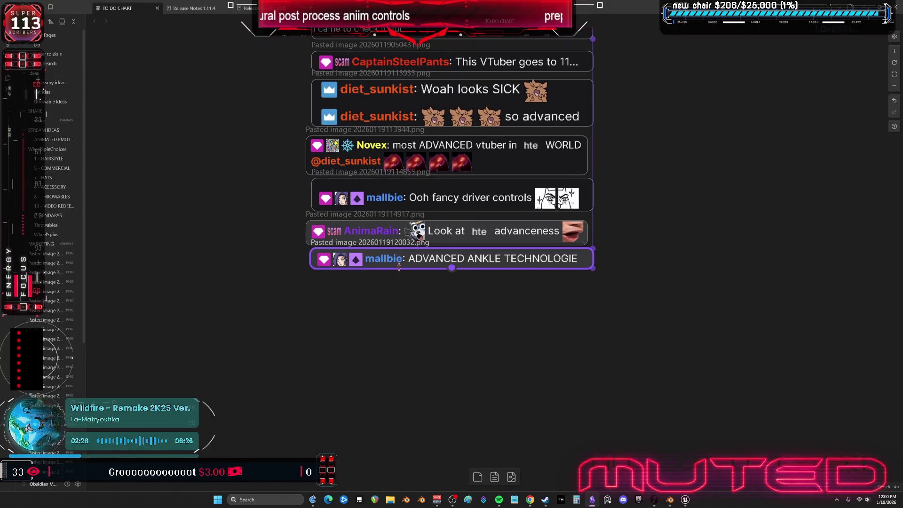
click(687, 500)
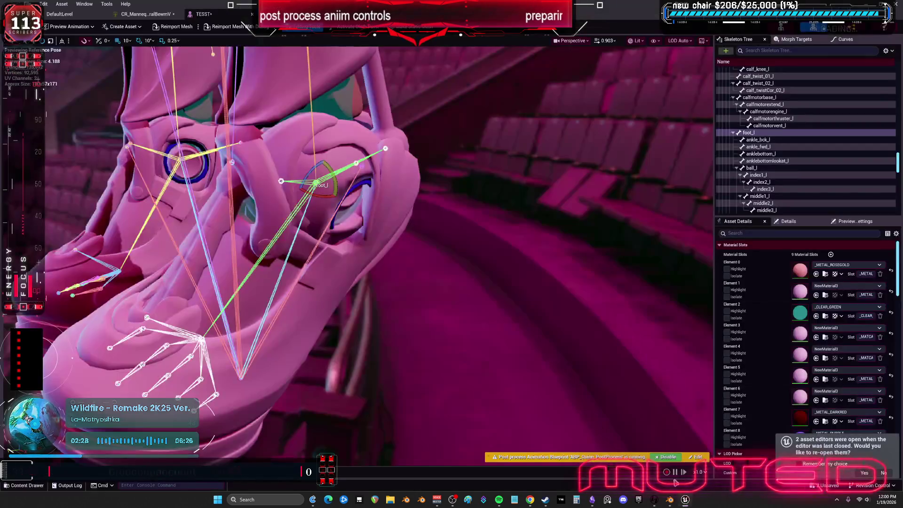
Step: Reimport the TESST mesh from the Content Browser and open its skeletal mesh editor
click(62, 15)
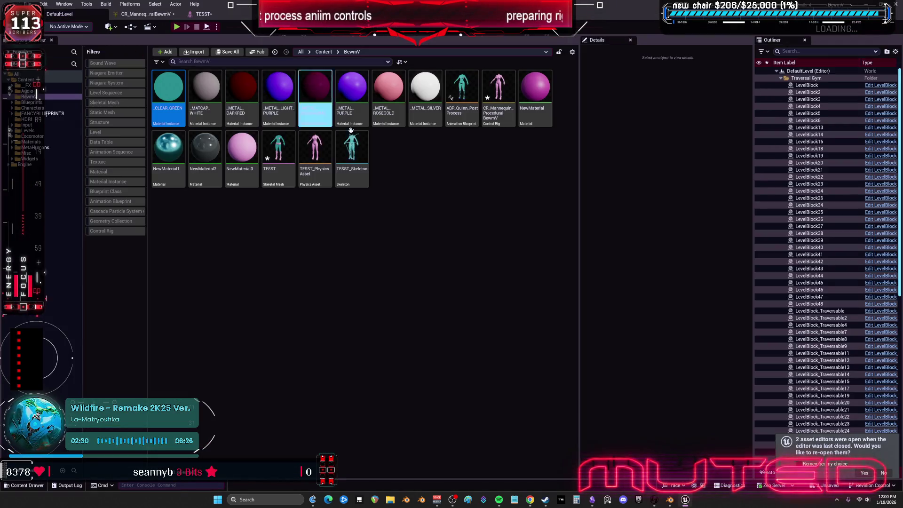
right_click(280, 148)
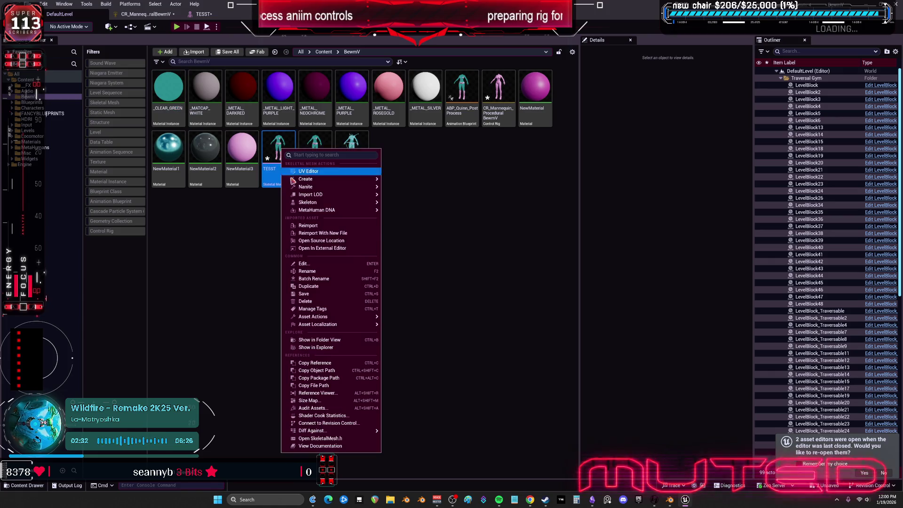
click(343, 228)
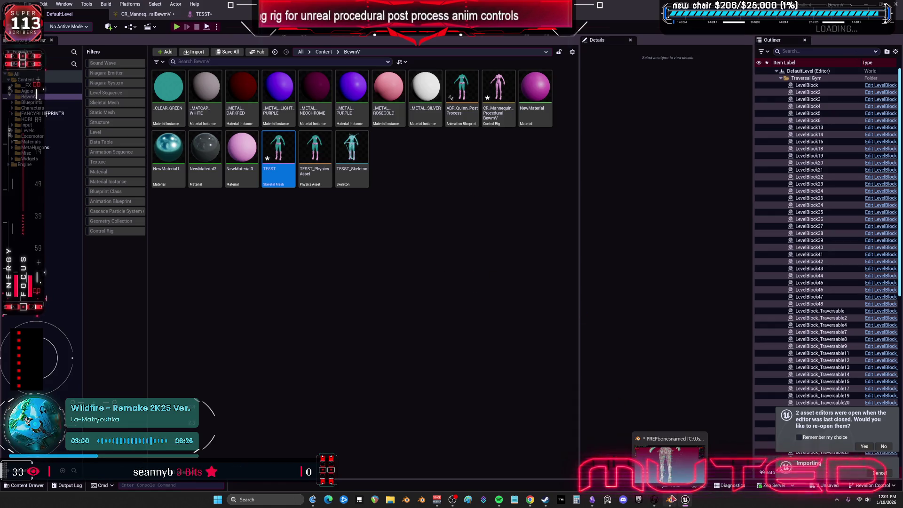
click(687, 502)
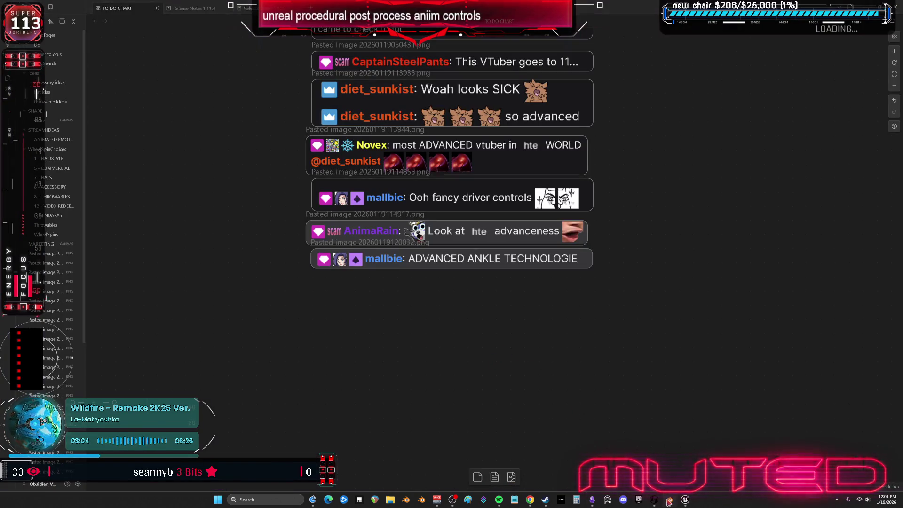
click(669, 499)
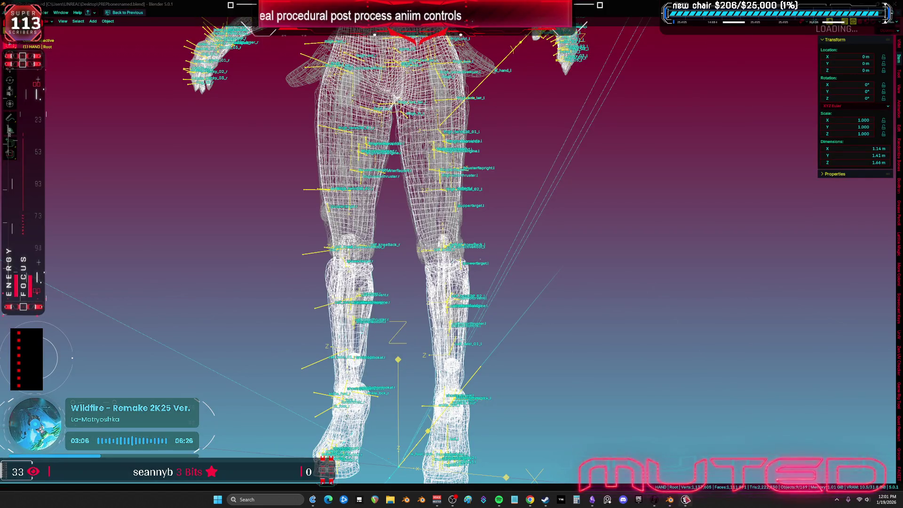
click(686, 500)
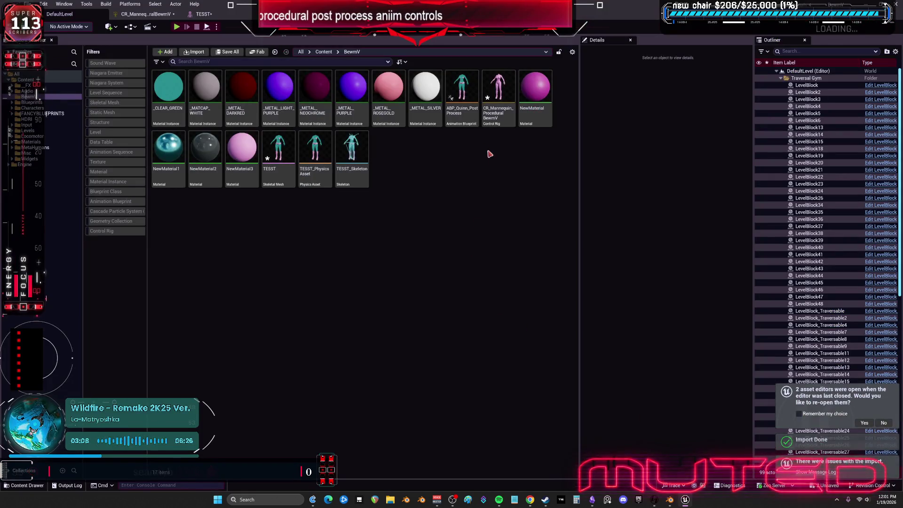
double_click(278, 147)
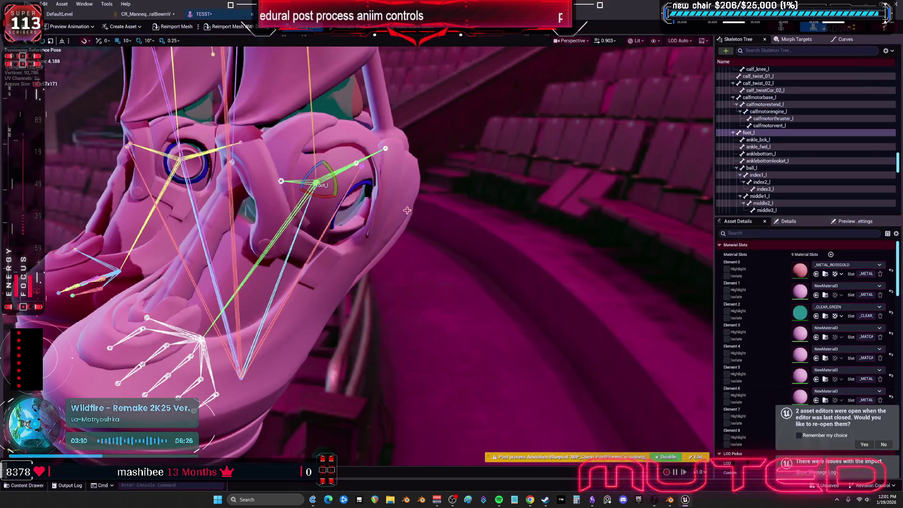
Step: Try the unlit and lighting-only view modes and enable post-processing in the preview settings
click(789, 221)
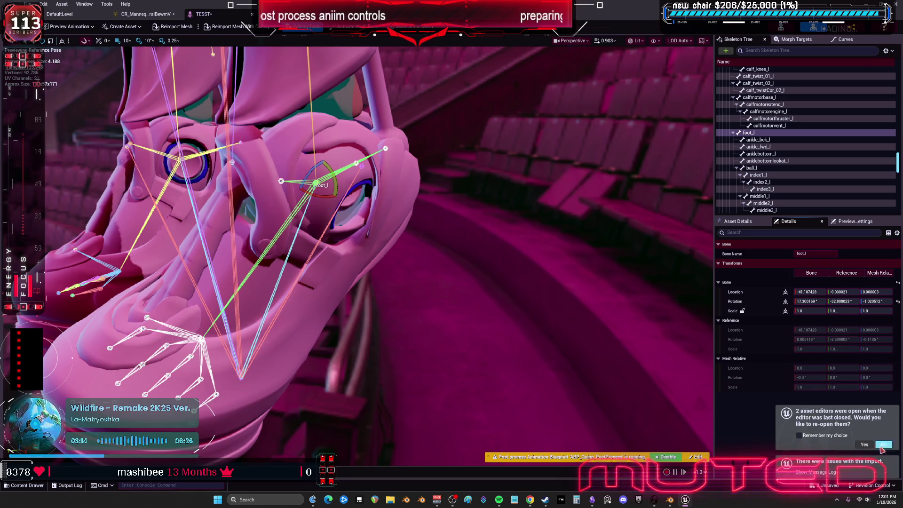
click(857, 223)
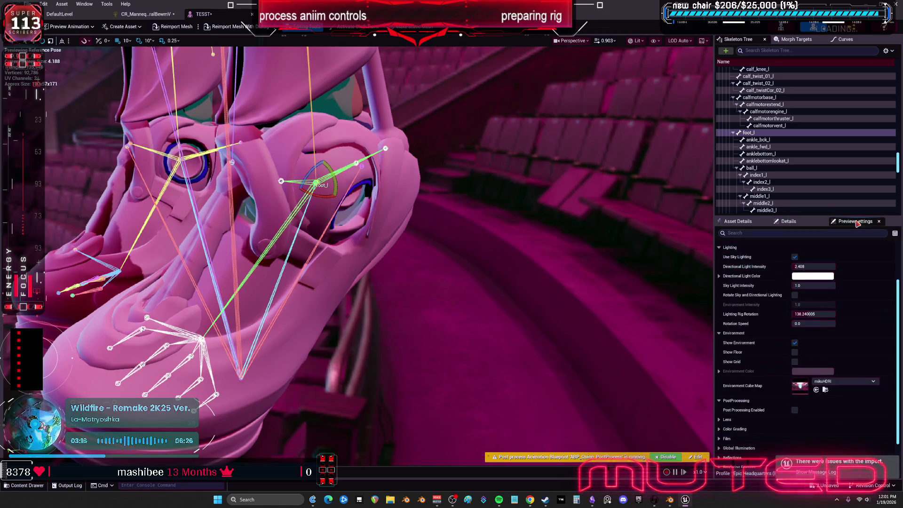
click(636, 41)
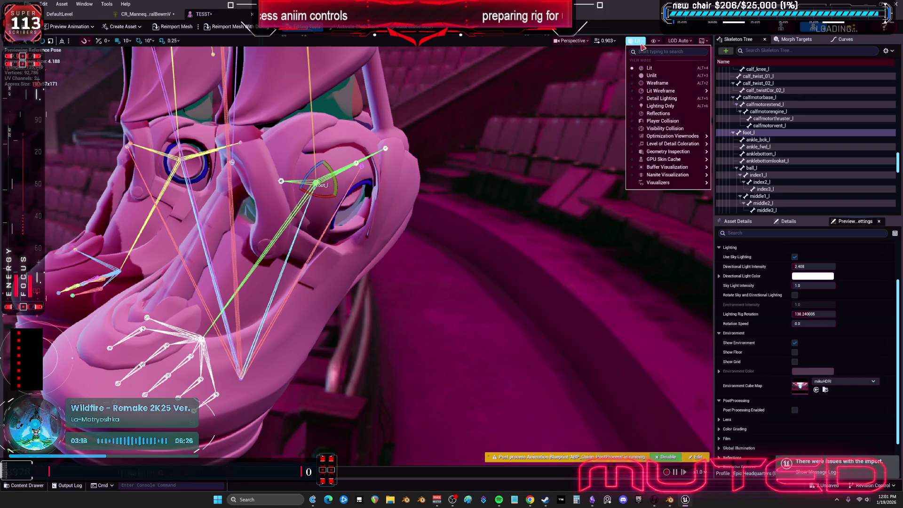
click(653, 75)
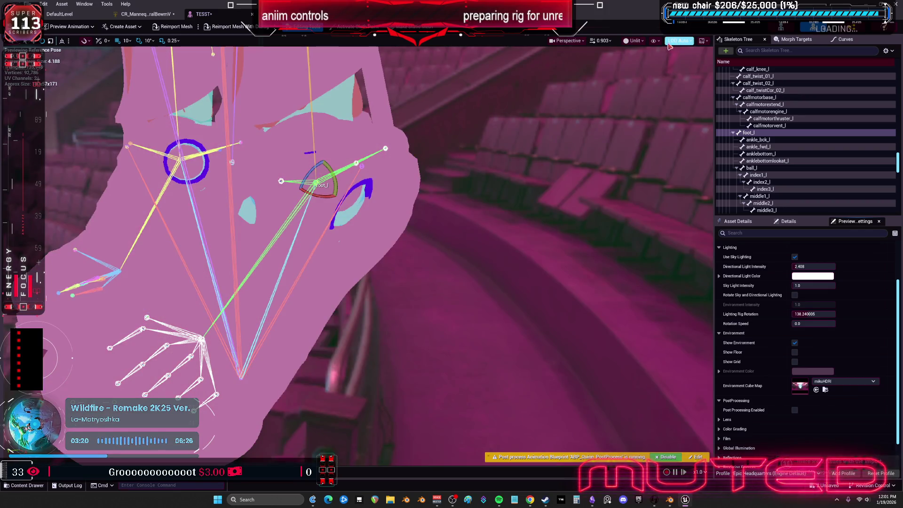
click(635, 40)
click(662, 111)
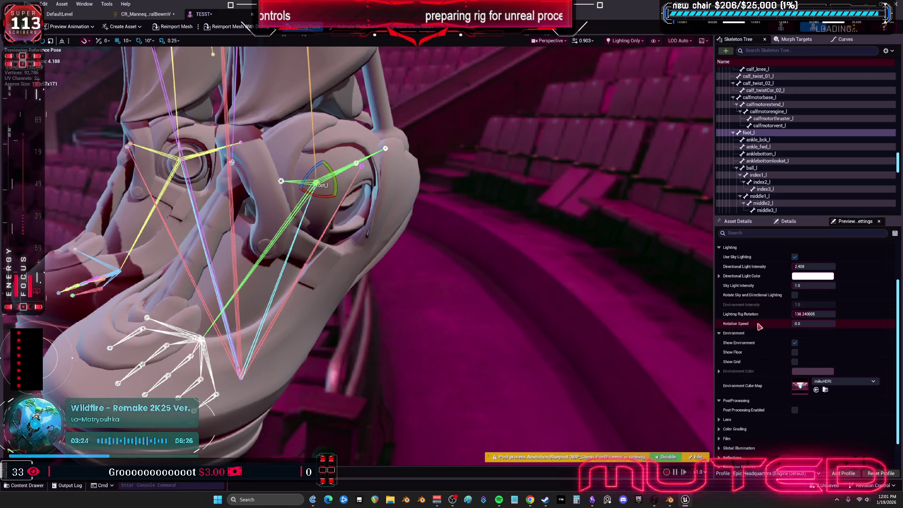
scroll(766, 392, down, 2)
click(795, 377)
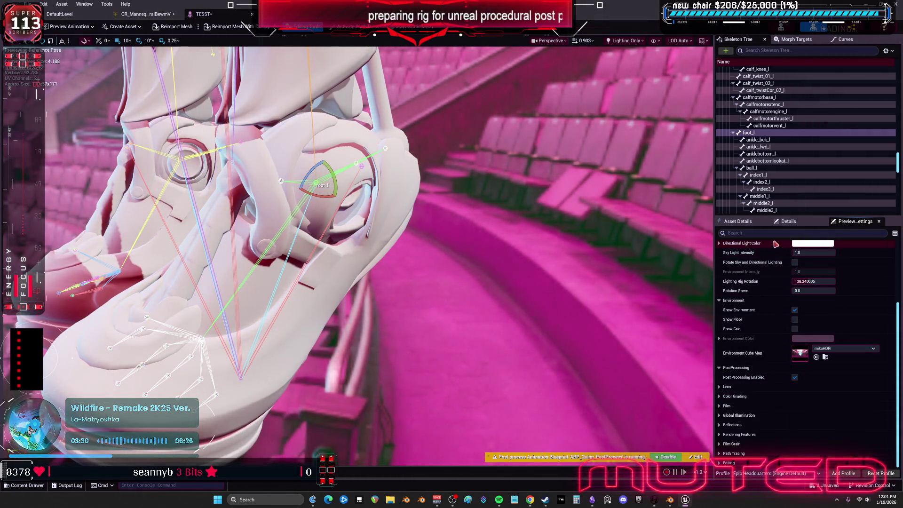
Step: Reset foot_l rotation and rotate it about 41 degrees in lit view to test the ankle
click(790, 222)
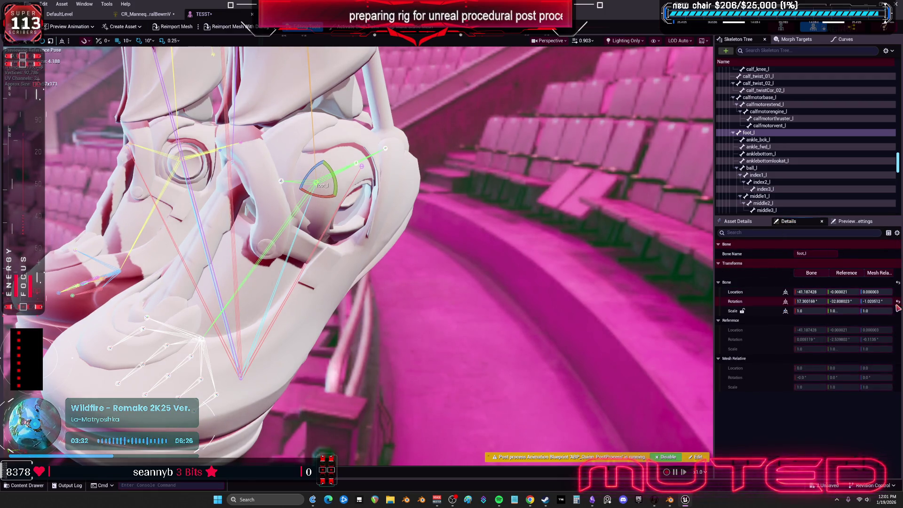
click(897, 302)
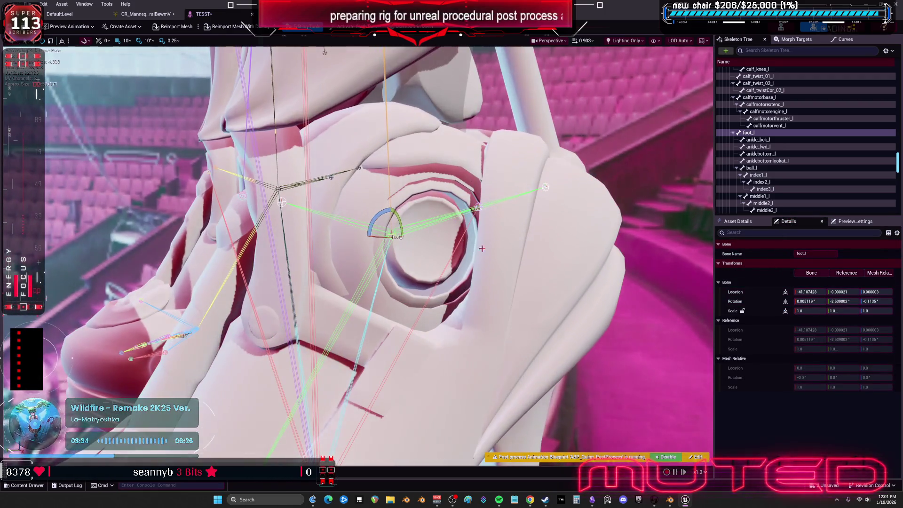
mouse_move(384, 220)
mouse_down()
mouse_move(368, 212)
mouse_move(409, 207)
mouse_move(420, 221)
mouse_move(393, 210)
mouse_up()
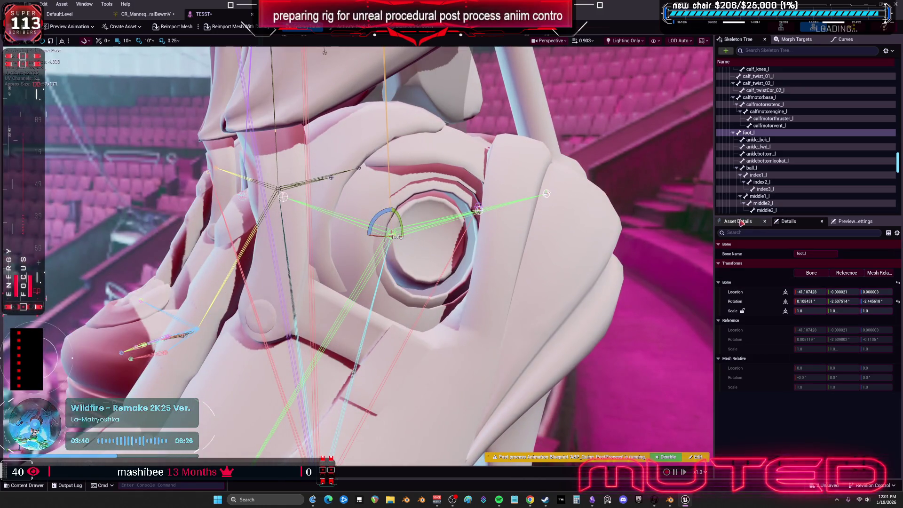
click(634, 43)
click(636, 74)
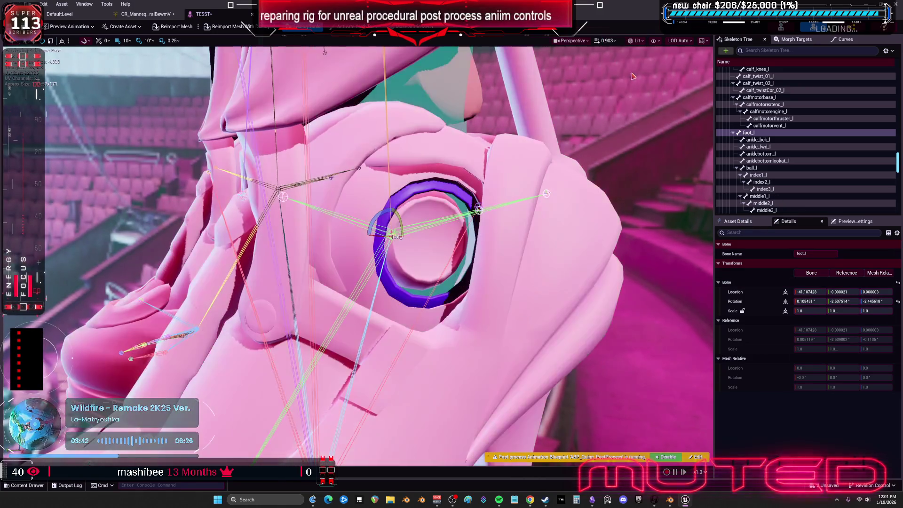
mouse_move(401, 221)
mouse_down()
mouse_move(414, 224)
mouse_move(395, 215)
mouse_move(398, 226)
mouse_up()
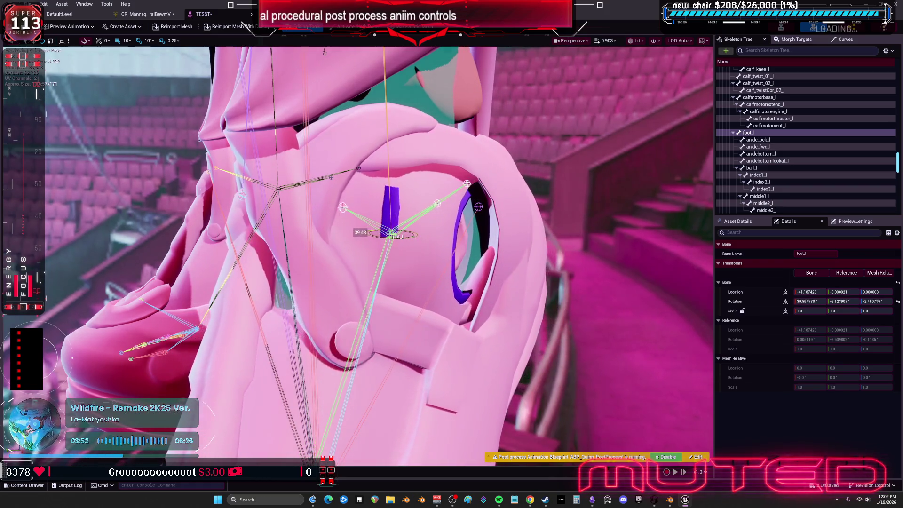
mouse_move(394, 210)
mouse_down()
mouse_move(394, 255)
mouse_move(394, 233)
mouse_up()
Step: Tilt and twist foot_l about 38 degrees to check deformation, then switch back to Blender
right_drag(396, 235, 328, 293)
mouse_move(482, 253)
mouse_down()
mouse_move(489, 241)
mouse_move(489, 263)
mouse_move(494, 257)
mouse_up()
right_drag(494, 256, 404, 217)
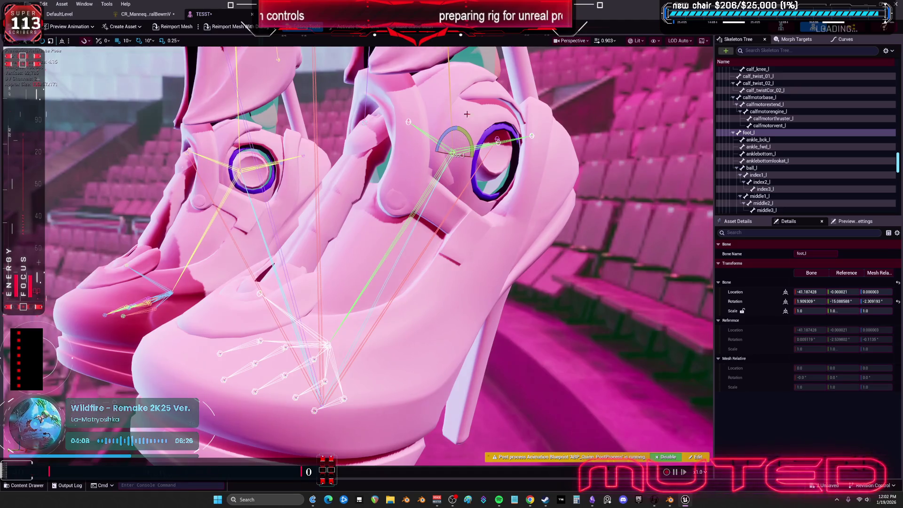
drag(459, 141, 450, 134)
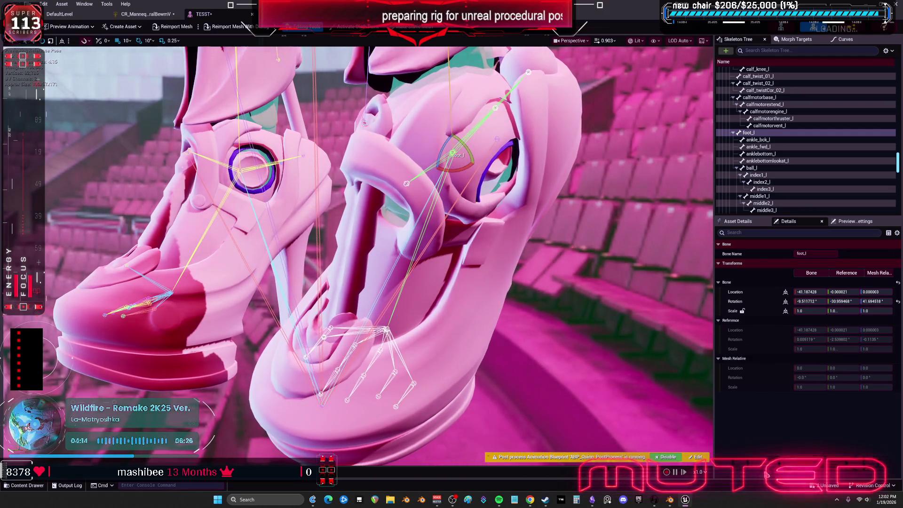
key(alt+Tab)
mouse_move(541, 117)
middle_down()
mouse_move(438, 231)
mouse_move(423, 198)
mouse_move(448, 214)
middle_up()
scroll(447, 214, up, 3)
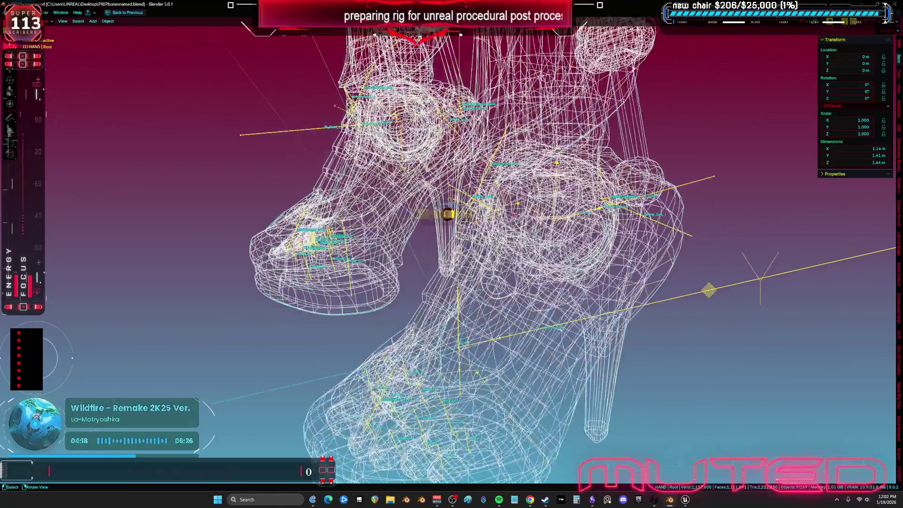
Step: Select the ankle ring aaaaa.005, toggle Edit Mode and inspect the socket up close
scroll(454, 243, up, 2)
click(459, 270)
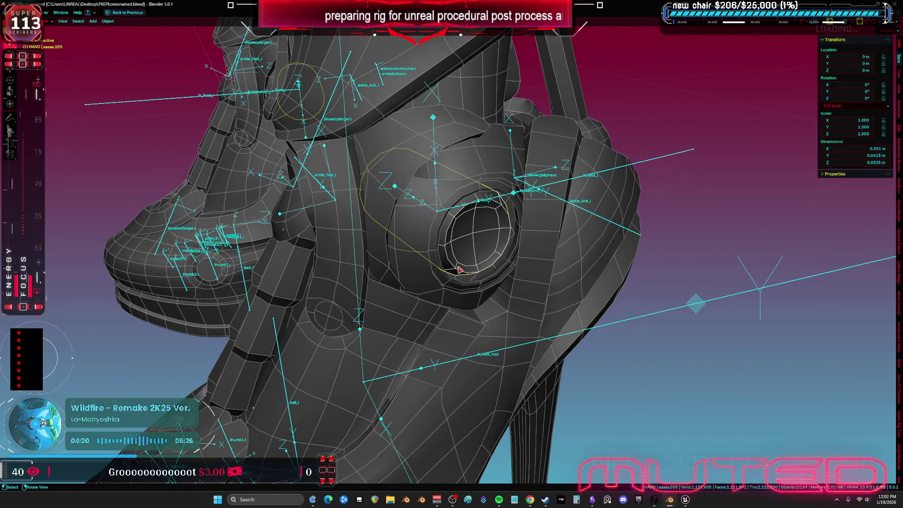
key(Tab)
click(465, 270)
key(ctrl+z)
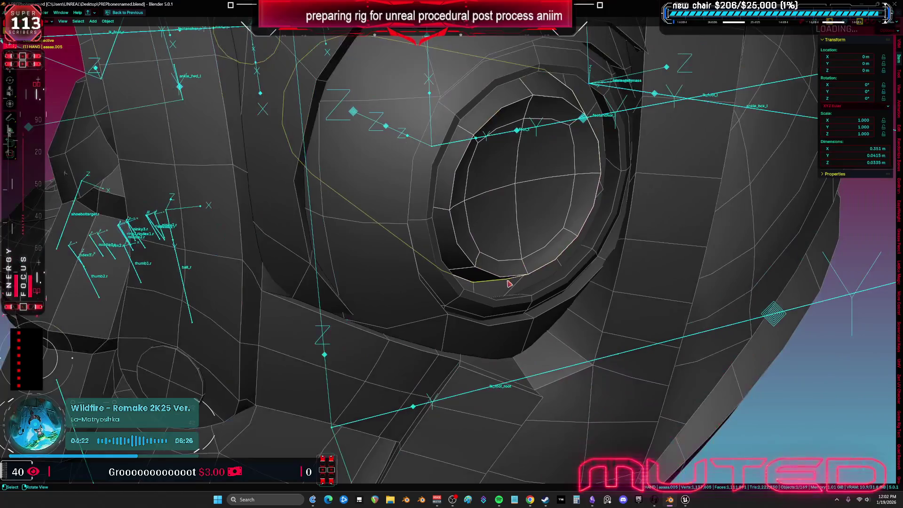
key(ctrl+z)
key(ctrl+z)
mouse_move(500, 321)
middle_down()
mouse_move(546, 320)
mouse_move(512, 318)
mouse_move(465, 293)
middle_up()
key(ctrl+z)
key(ctrl+z)
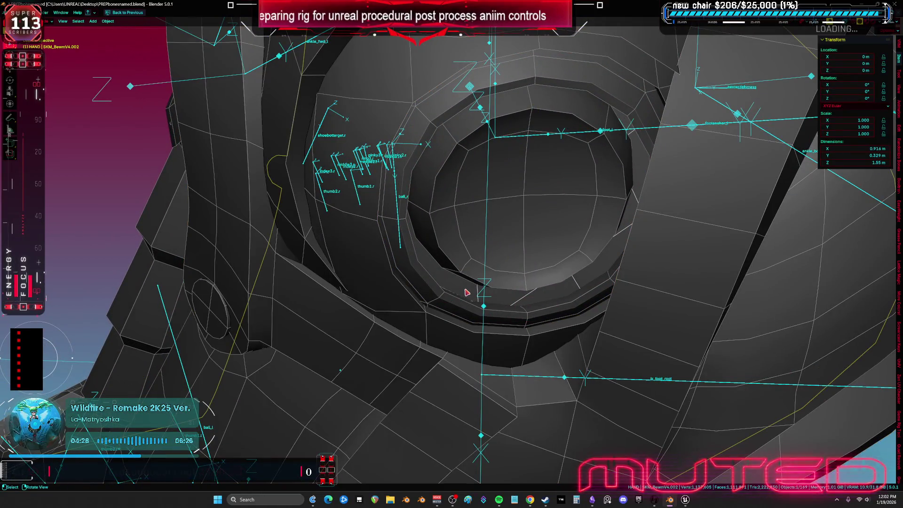
right_click(597, 252)
Step: Frame the shoe, select the eye ring aaaaa.016 and restore the outliner and properties panels
key(KP_Decimal)
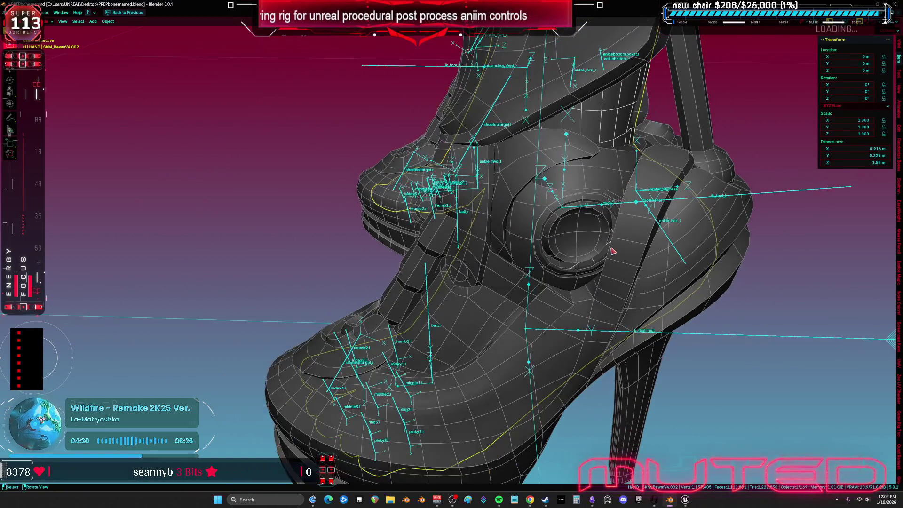
scroll(613, 252, up, 4)
mouse_move(612, 251)
middle_down()
mouse_move(556, 272)
mouse_move(583, 264)
middle_up()
click(560, 277)
key(ctrl+space)
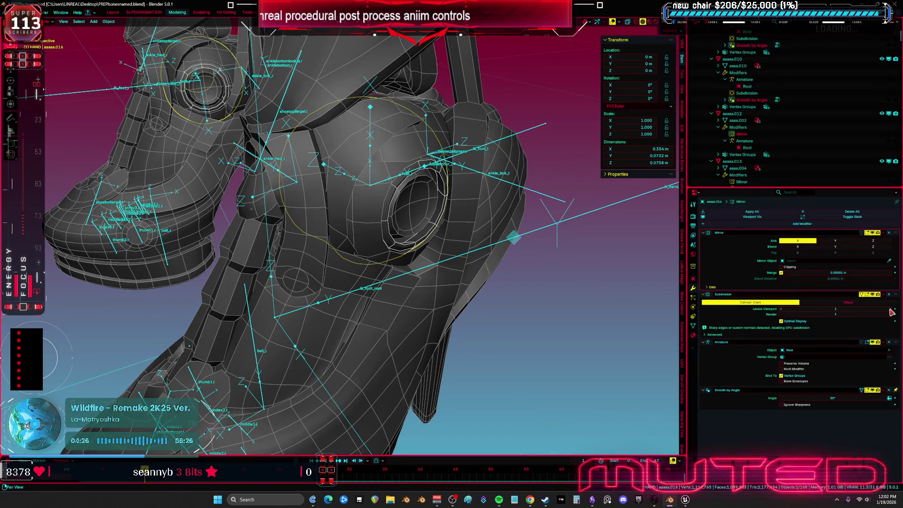
Step: Select the ring object aaaaa.005, hide it, and select the body mesh aaaaa.008
scroll(493, 291, up, 3)
mouse_move(443, 155)
shift+middle_down()
mouse_move(403, 144)
mouse_move(382, 186)
shift+middle_up()
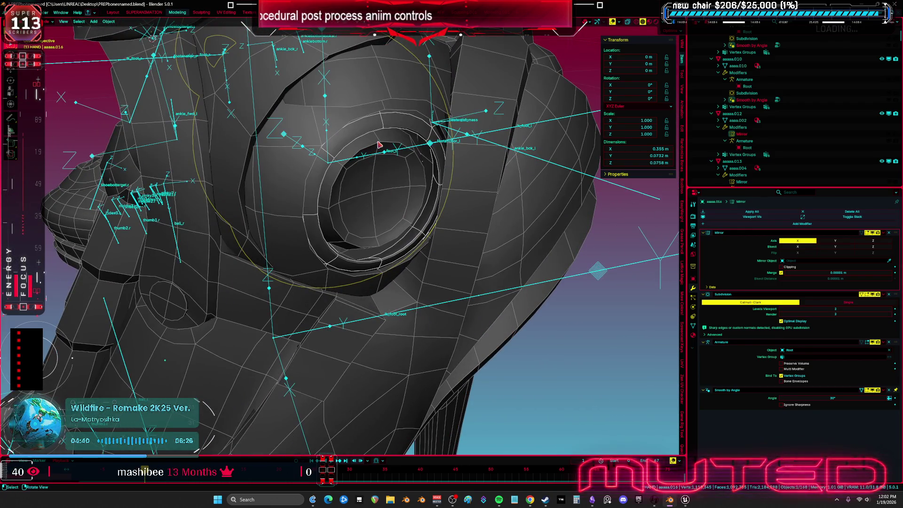
click(393, 157)
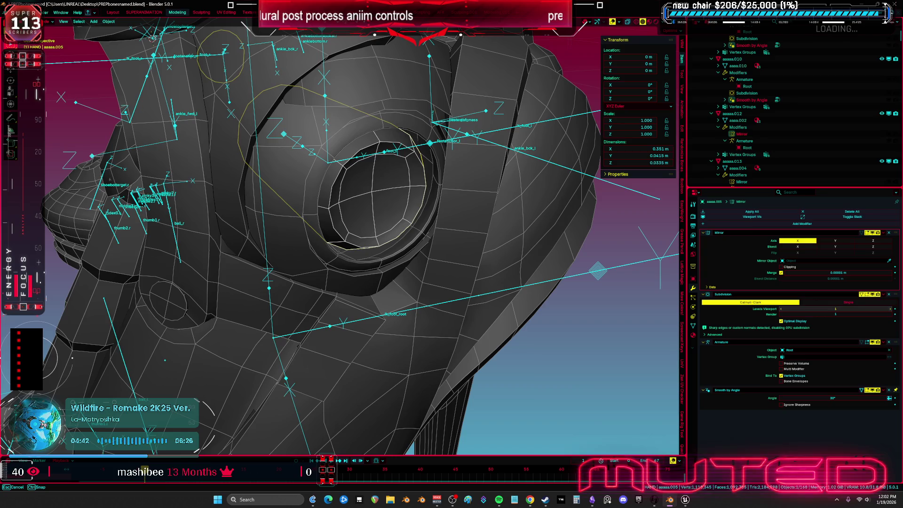
middle_drag(492, 247, 377, 243)
key(h)
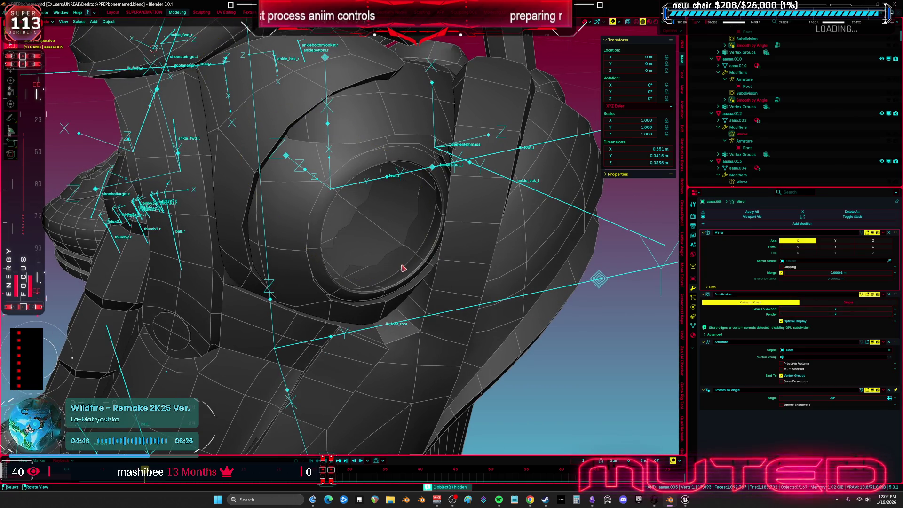
click(403, 256)
Step: Inspect the eye ring's mesh in Edit Mode using X-ray and hide/reveal toggles
click(381, 238)
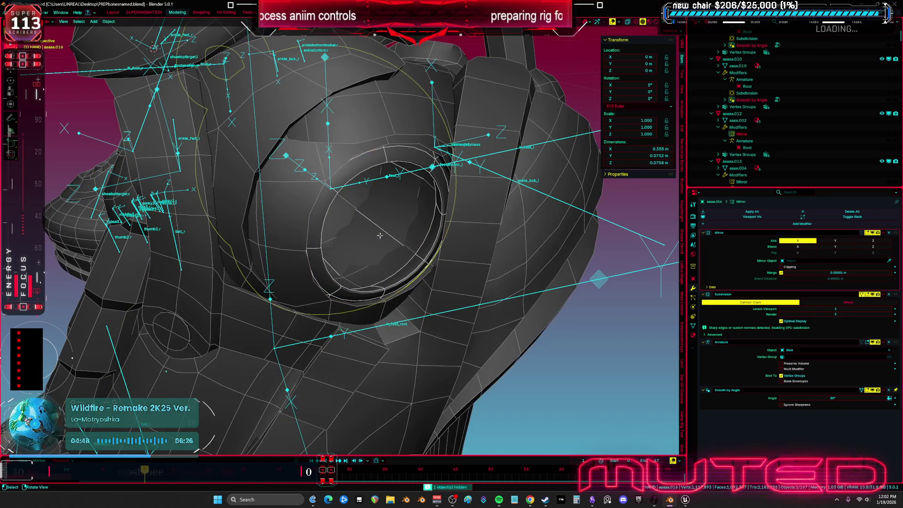
key(Tab)
key(alt+z)
key(KP_Decimal)
key(alt+z)
mouse_move(347, 215)
middle_down()
mouse_move(424, 215)
mouse_move(393, 294)
mouse_move(348, 325)
middle_up()
key(h)
key(alt+h)
key(Escape)
middle_drag(407, 288, 399, 280)
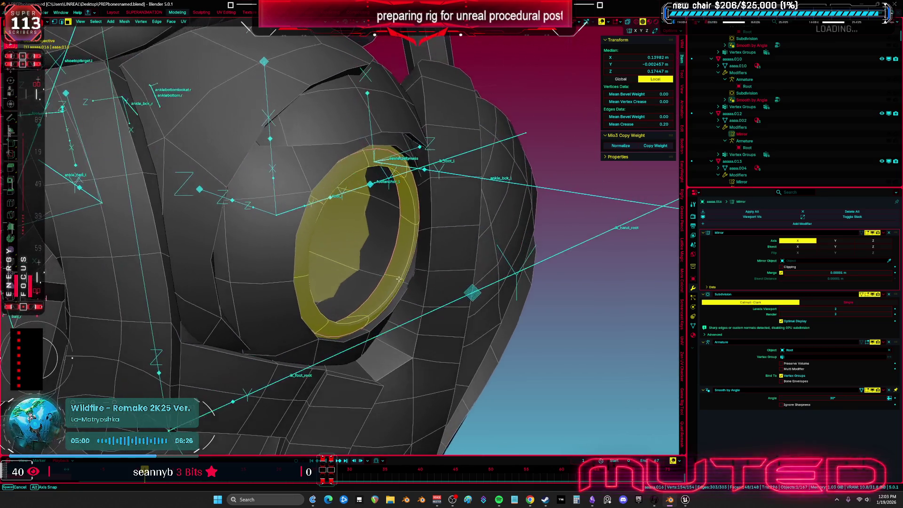
key(Tab)
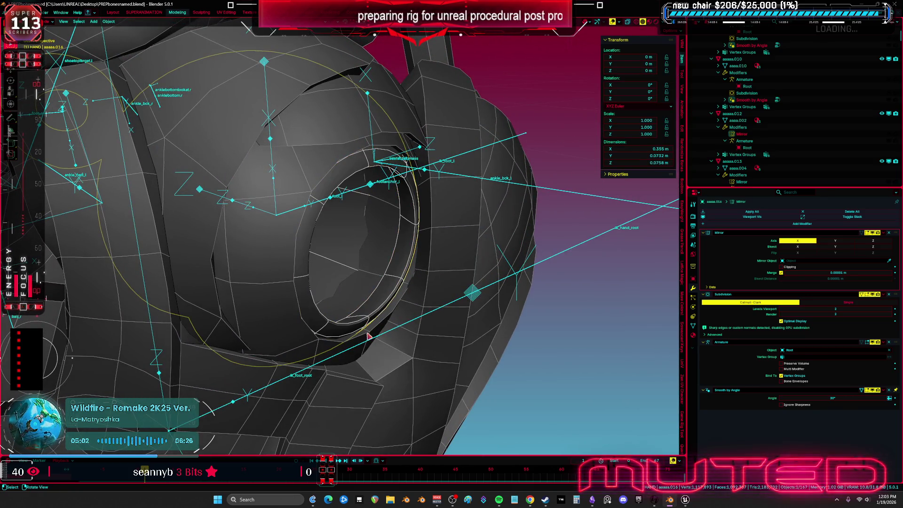
Step: Set the boot body mesh's viewport and render Subdivision Levels to 2
click(469, 286)
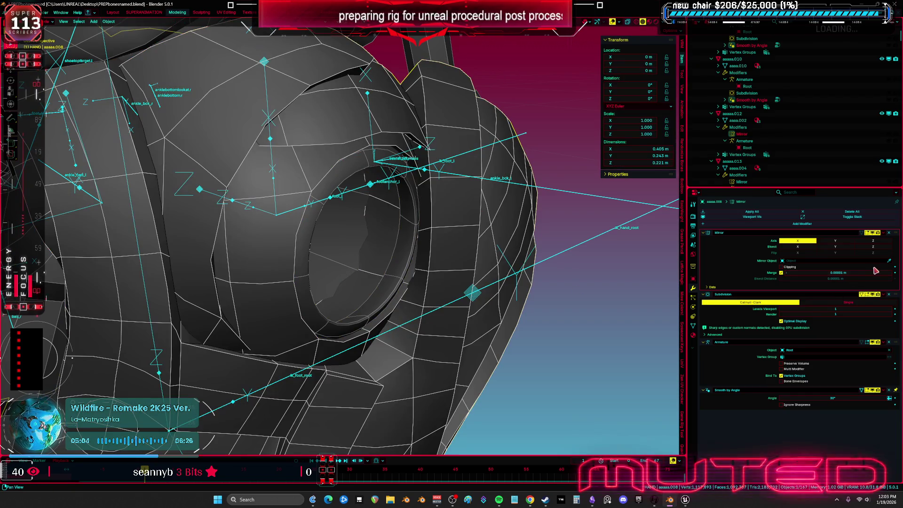
scroll(517, 282, down, 4)
middle_drag(499, 278, 466, 261)
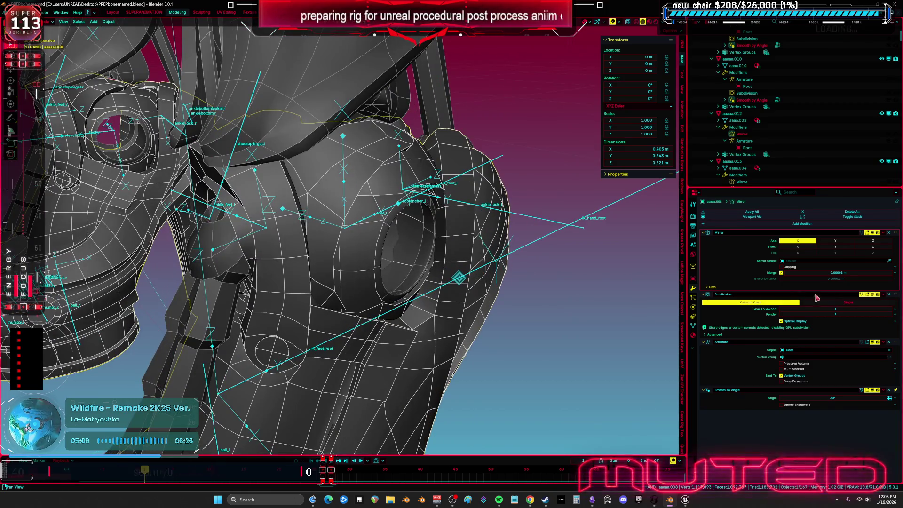
click(891, 311)
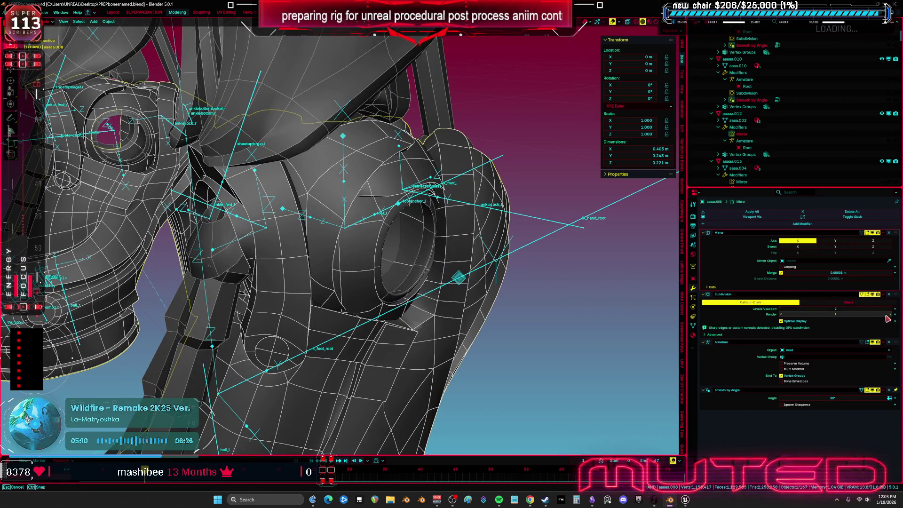
click(890, 314)
scroll(400, 263, up, 3)
key(Tab)
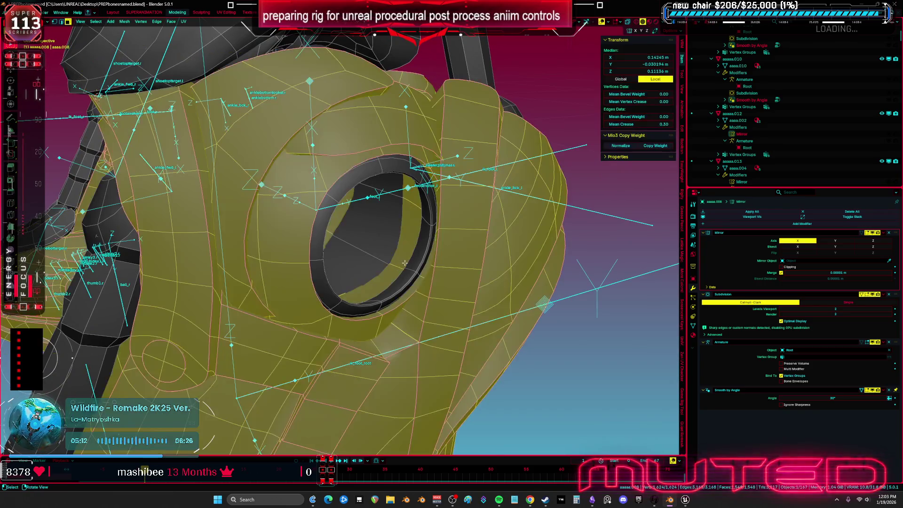
Step: Switch to solid shading with X-ray and re-enter Edit Mode on the boot mesh
key(alt+z)
key(z)
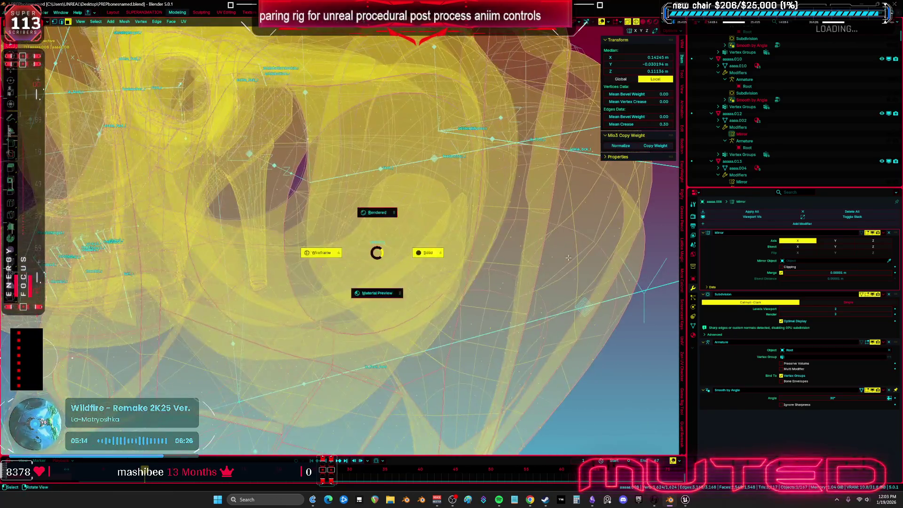
click(568, 258)
key(Tab)
click(409, 300)
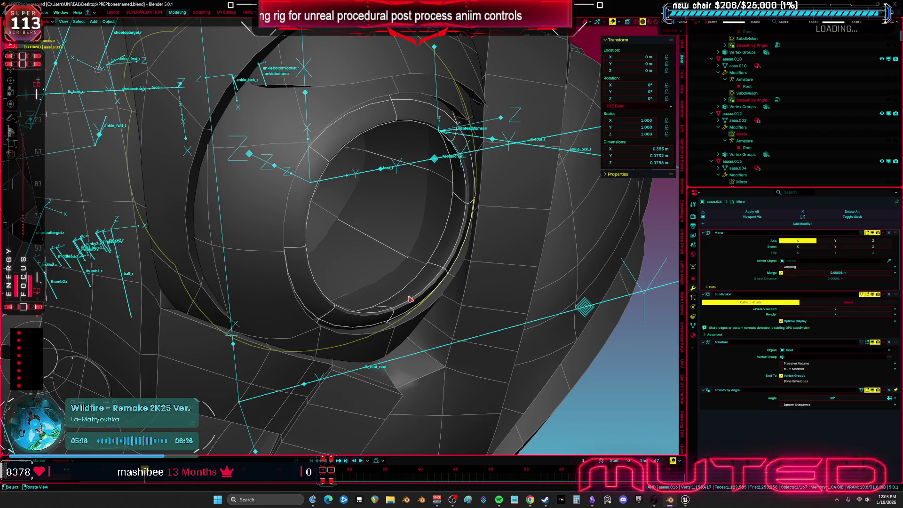
key(Tab)
Step: Push the ankle-opening face loop inward and grow the selection into a wider band
middle_drag(415, 299, 416, 307)
alt+click(416, 307)
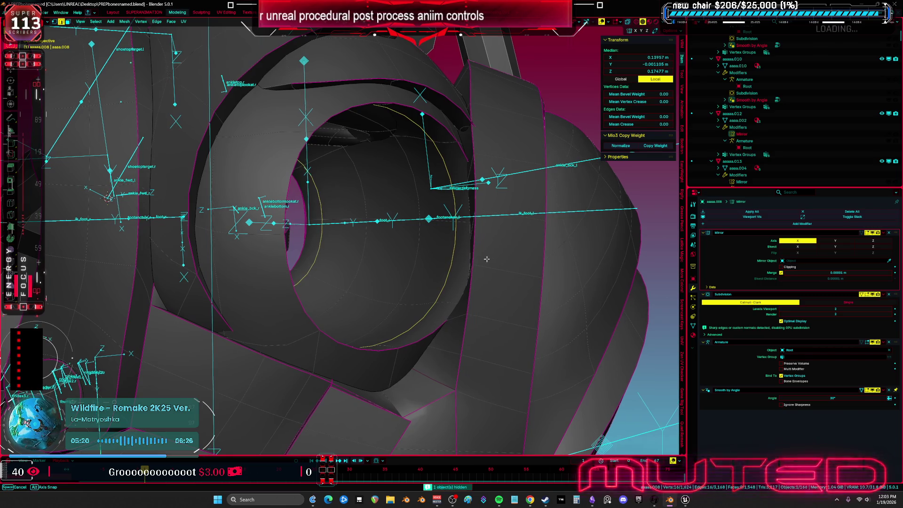
middle_drag(486, 259, 501, 256)
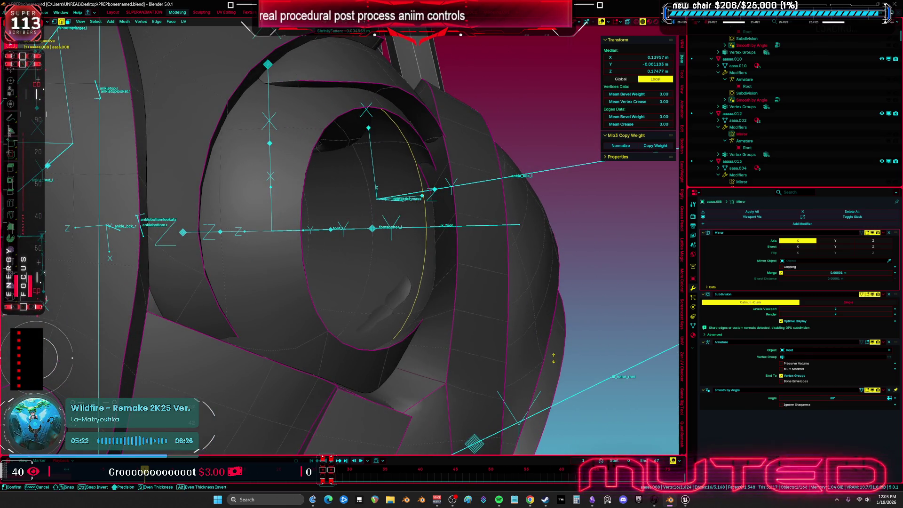
click(565, 362)
mouse_move(565, 362)
middle_down()
mouse_move(479, 363)
mouse_move(352, 307)
mouse_move(345, 285)
mouse_move(362, 273)
mouse_move(310, 295)
mouse_move(339, 273)
mouse_move(313, 273)
mouse_move(321, 270)
mouse_move(315, 256)
mouse_move(348, 282)
middle_up()
key(ctrl+KP_Add)
key(alt+z)
key(alt+z)
Step: Edge-slide several edges along the ankle opening's inner rim
key(g)
key(g)
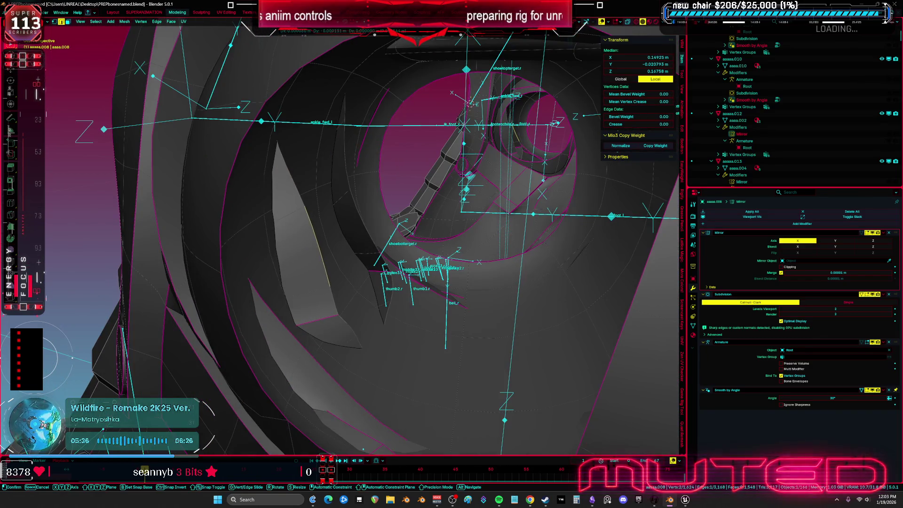
click(346, 329)
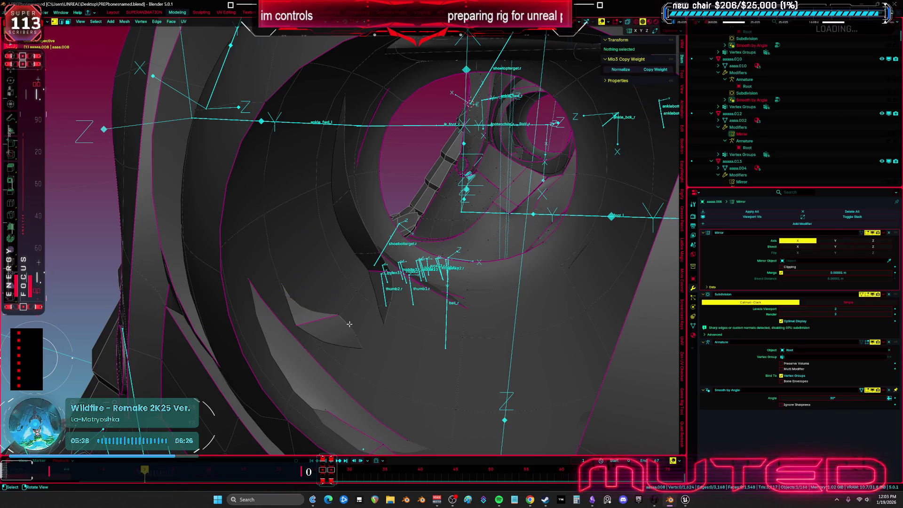
middle_drag(346, 329, 351, 325)
key(g)
key(g)
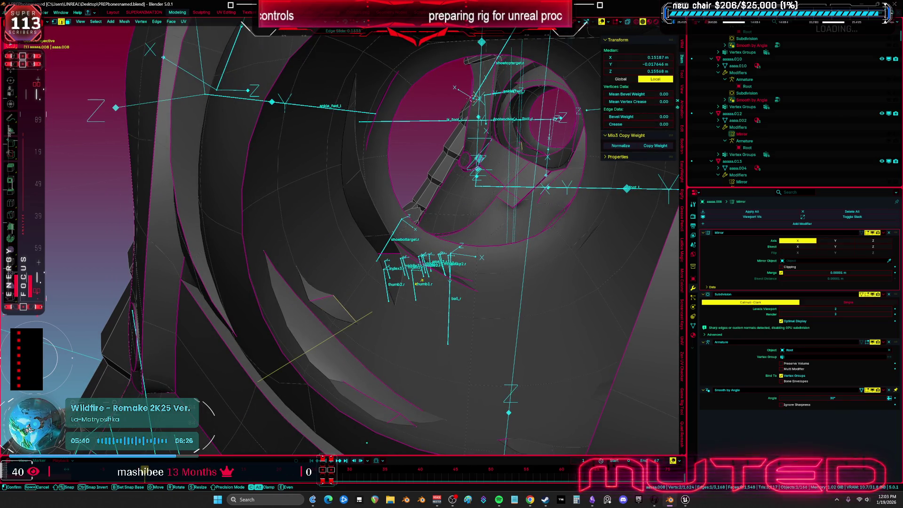
click(320, 317)
key(g)
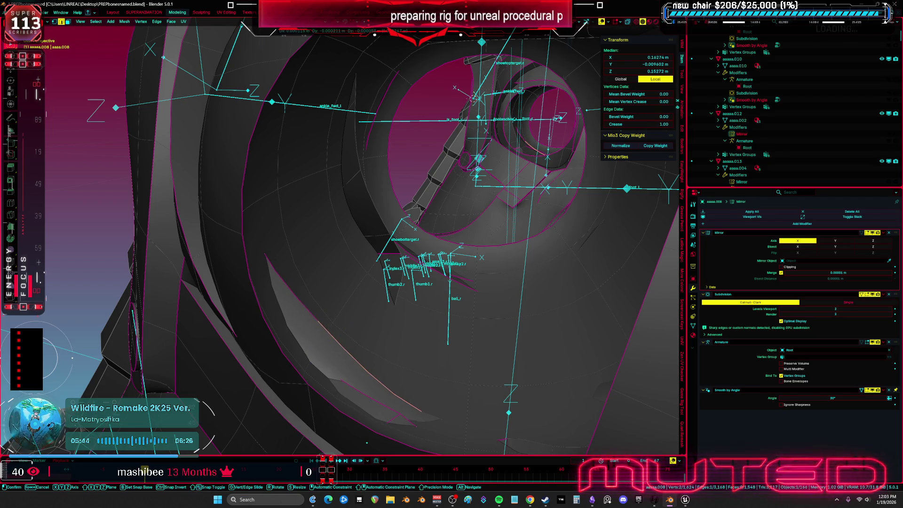
key(g)
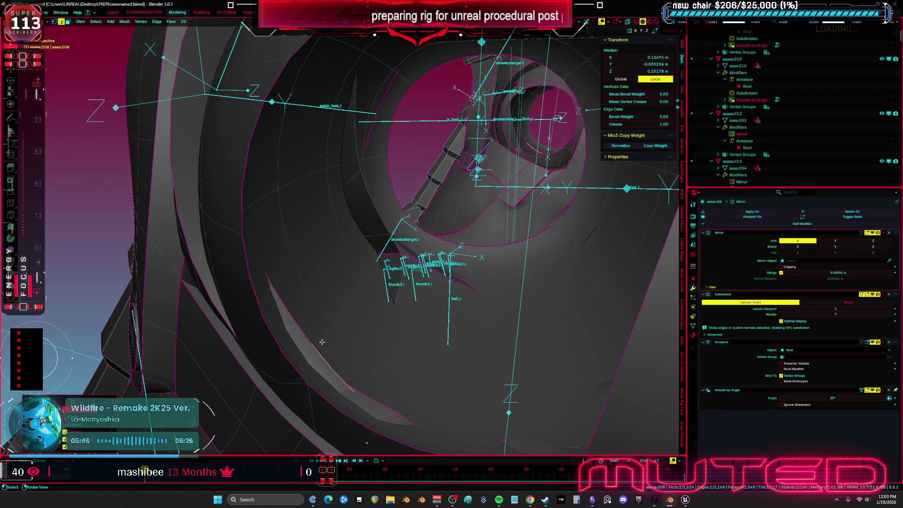
Step: In vertex mode, slide a single rim vertex along its edges
key(1)
click(311, 348)
key(g)
key(g)
click(353, 337)
Step: Move three ankle-rim vertices to new positions to smooth the opening
key(g)
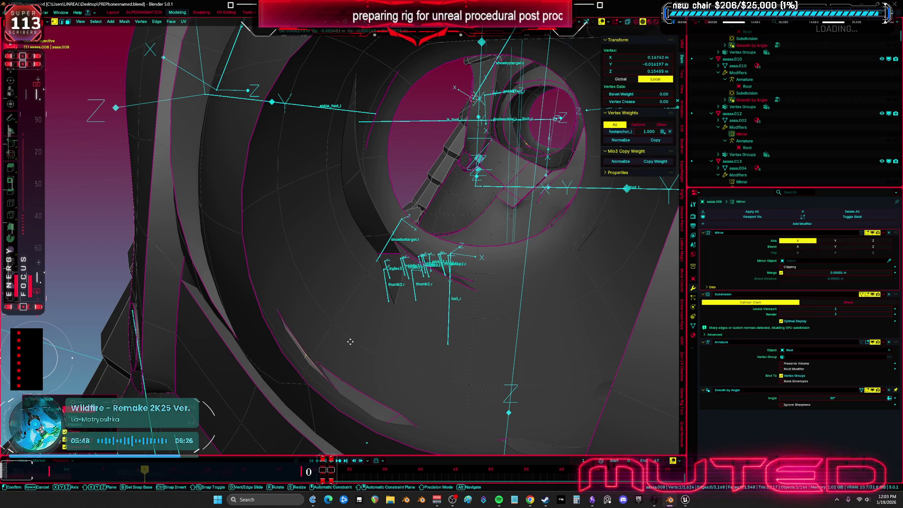
click(338, 346)
mouse_move(338, 347)
middle_down()
mouse_move(398, 337)
mouse_move(388, 348)
middle_up()
click(345, 353)
key(g)
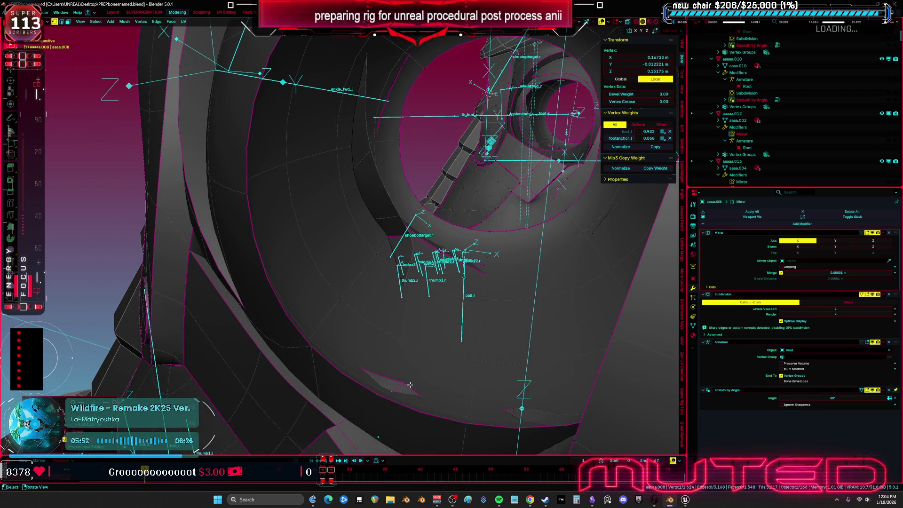
click(405, 380)
mouse_move(405, 381)
middle_down()
mouse_move(417, 367)
mouse_move(399, 345)
middle_up()
click(400, 346)
key(g)
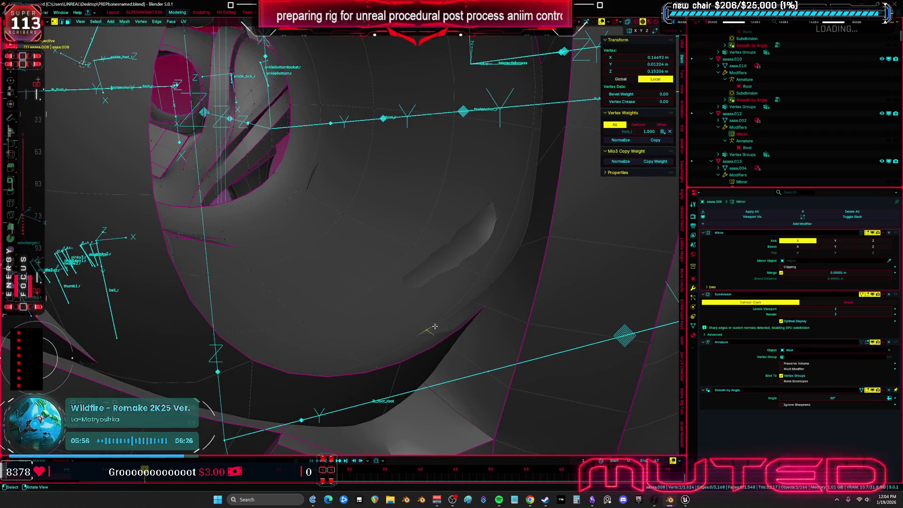
click(446, 338)
Step: Nudge another rim vertex several times, checking from new angles
middle_drag(446, 337, 483, 326)
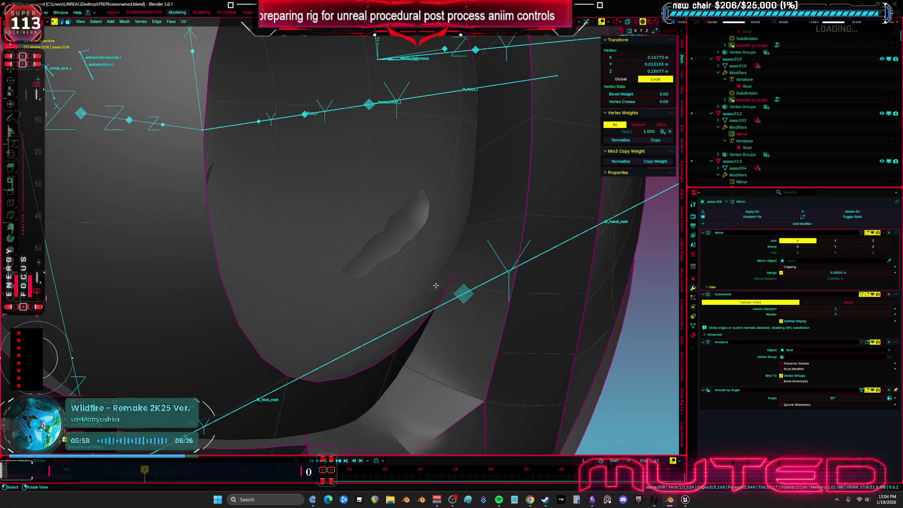
middle_drag(472, 244, 446, 266)
key(g)
click(464, 254)
key(g)
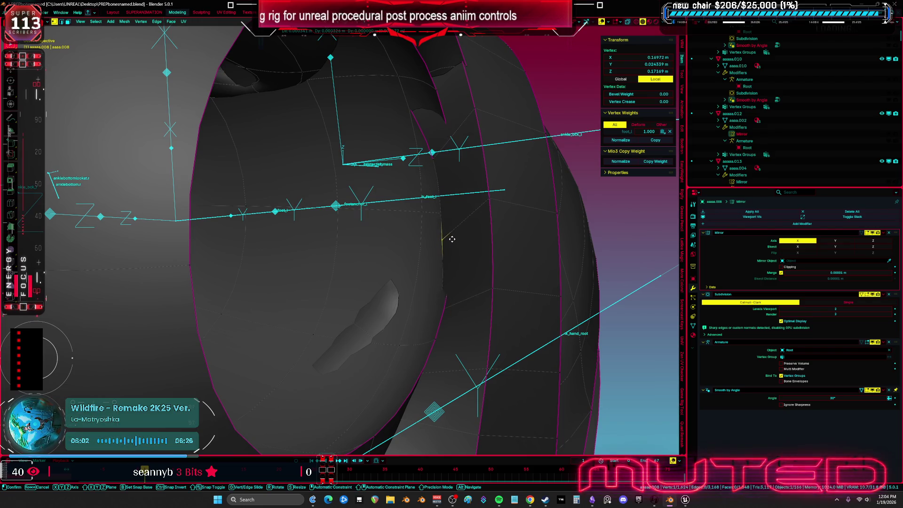
click(465, 238)
mouse_move(465, 237)
middle_down()
mouse_move(414, 265)
mouse_move(498, 209)
mouse_move(352, 147)
mouse_move(413, 193)
middle_up()
key(g)
click(470, 198)
key(a)
Step: In edge mode, slide a socket-rim edge along the rim
click(398, 181)
key(2)
click(277, 273)
shift+middle_drag(278, 272, 384, 299)
key(g)
key(g)
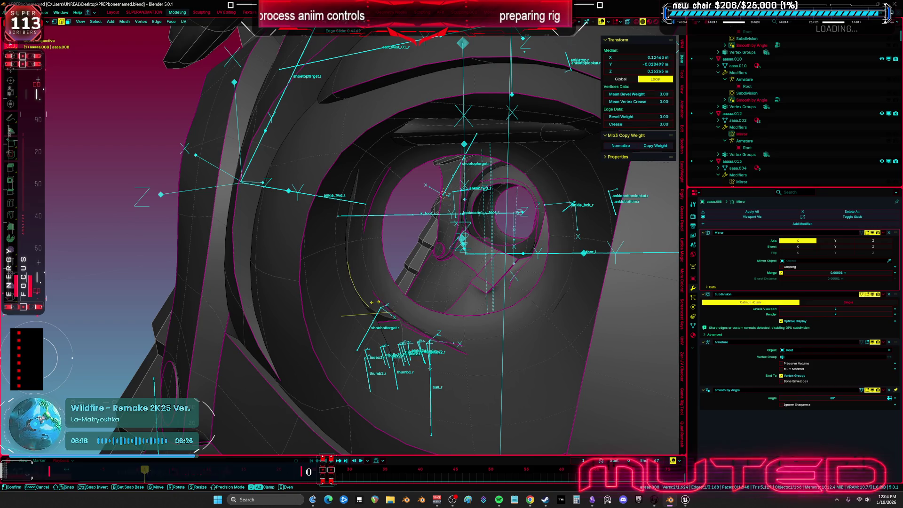
click(376, 296)
Step: Start moving a rim vertex, cancel the move, and clear the selection
key(1)
click(353, 195)
key(g)
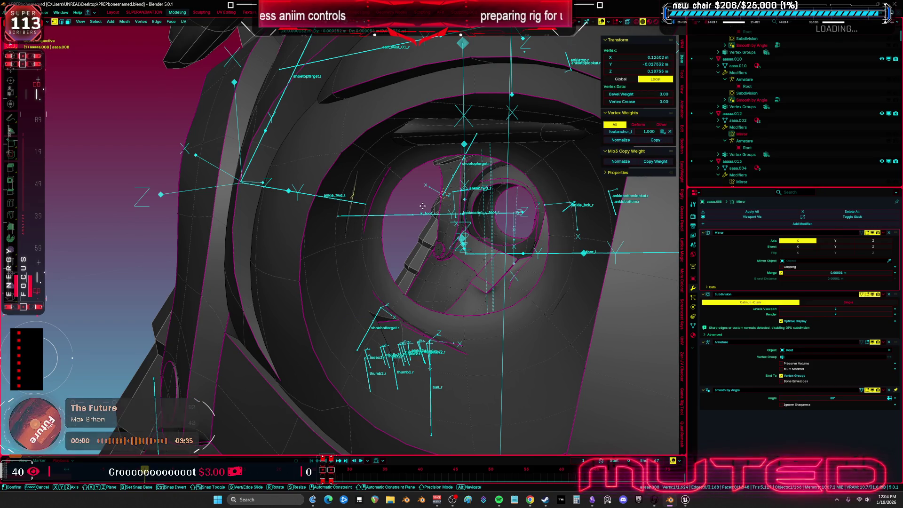
right_click(412, 202)
key(alt+a)
middle_drag(412, 203, 382, 258)
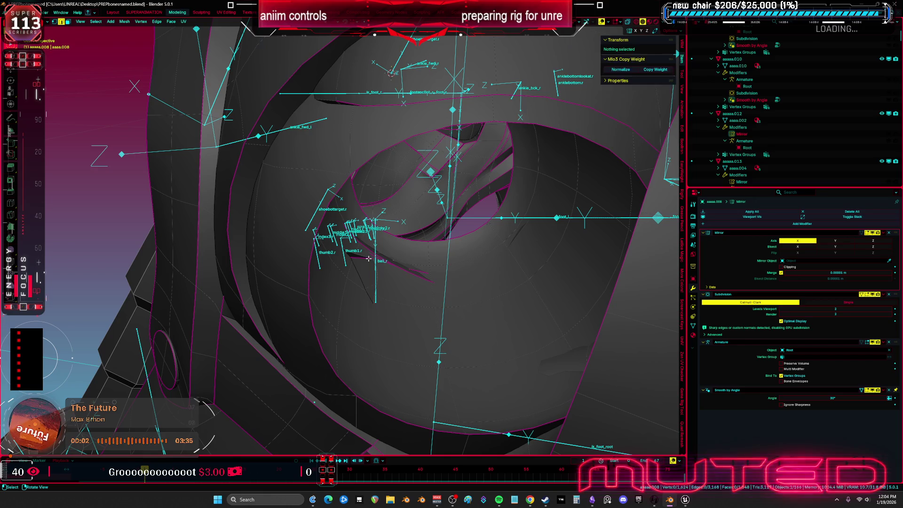
Step: Frame an edge inside the socket, reposition a rim vertex, and turn X-ray off
click(368, 259)
key(KP_Decimal)
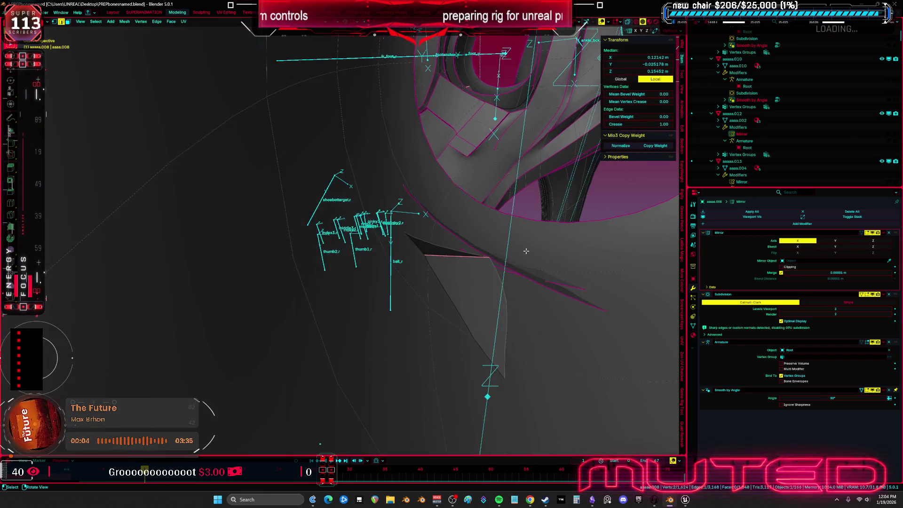
mouse_move(525, 251)
middle_down()
mouse_move(477, 272)
mouse_move(403, 256)
mouse_move(309, 252)
middle_up()
drag(284, 251, 315, 269)
middle_drag(314, 269, 329, 275)
key(alt+z)
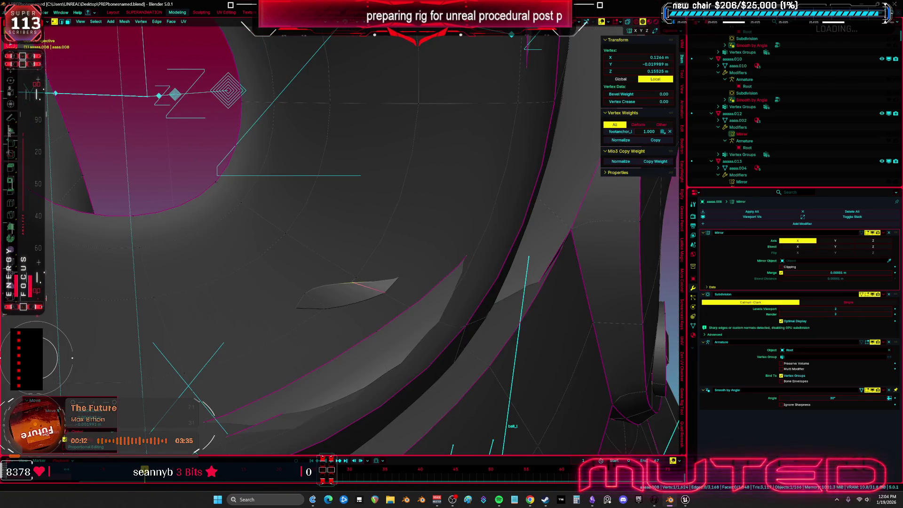
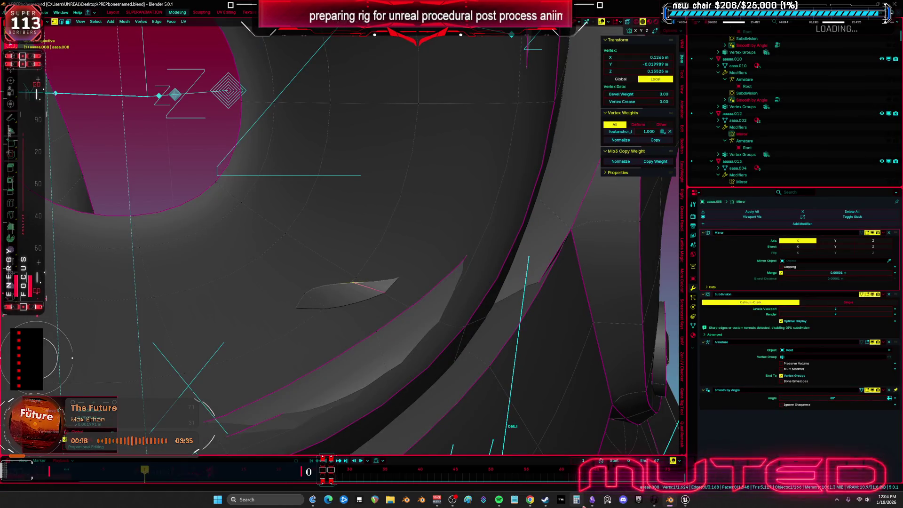
Step: Bring up the Obsidian chat-screenshot canvas and begin repositioning the song remix chat card
click(591, 500)
scroll(593, 290, up, 5)
mouse_move(593, 367)
mouse_down()
mouse_move(282, 120)
mouse_move(490, 303)
mouse_up()
mouse_move(490, 304)
middle_down()
mouse_move(625, 411)
mouse_move(705, 384)
middle_up()
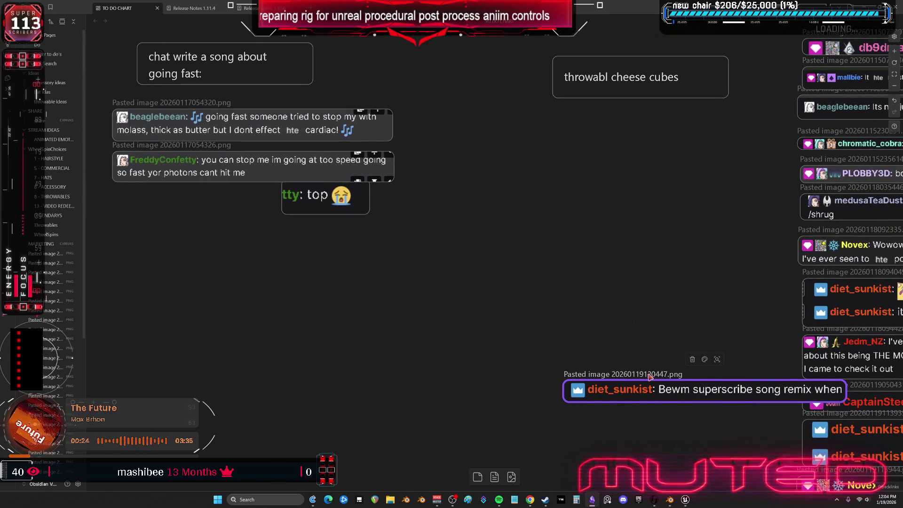
Step: Move the song remix chat card up and far left on the canvas, then return to Blender
drag(640, 388, 541, 141)
scroll(608, 267, up, 5)
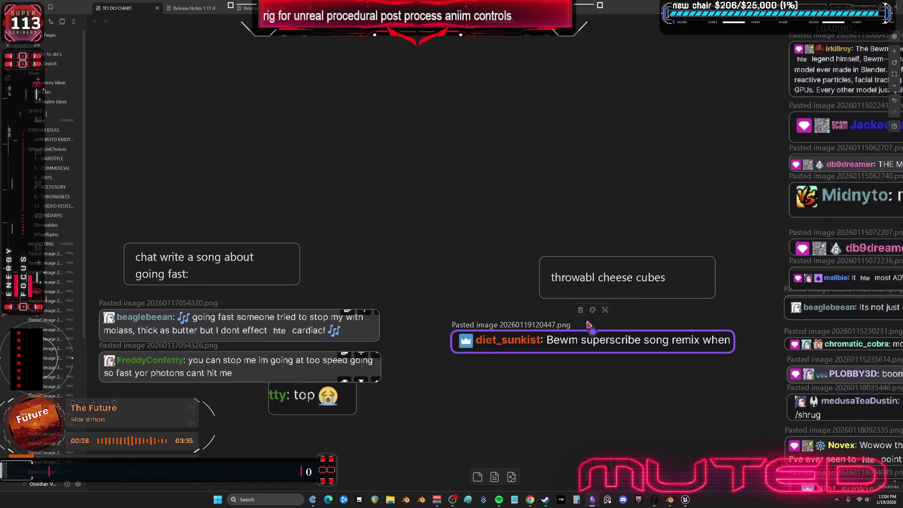
drag(583, 409, 488, 188)
scroll(488, 205, up, 1)
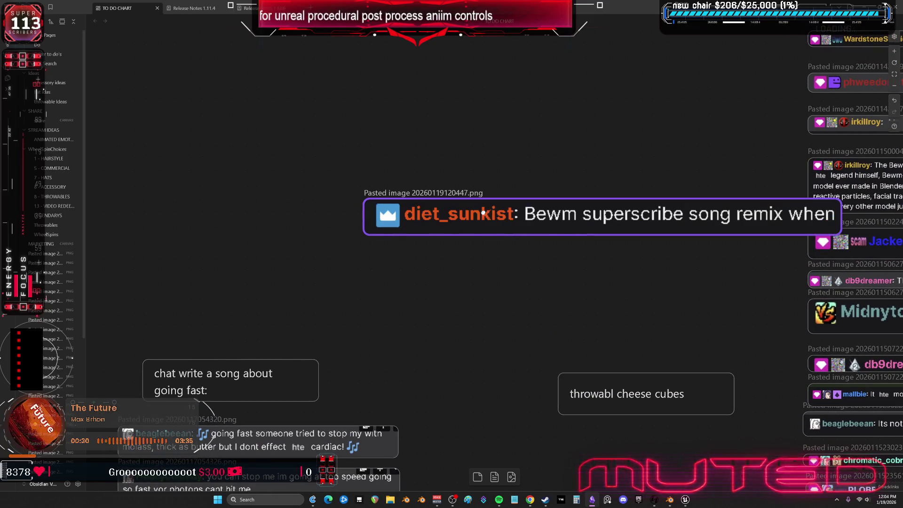
drag(525, 217, 279, 168)
scroll(573, 215, down, 10)
scroll(573, 215, right, 5)
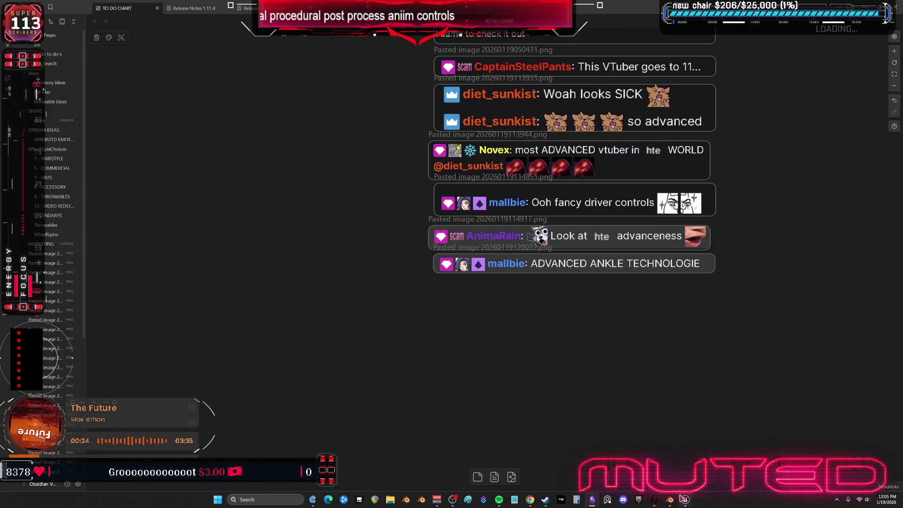
click(670, 499)
Step: Edge-slide one rim edge of the ankle socket in edge-select mode
mouse_move(435, 268)
middle_down()
mouse_move(411, 280)
mouse_move(457, 224)
middle_up()
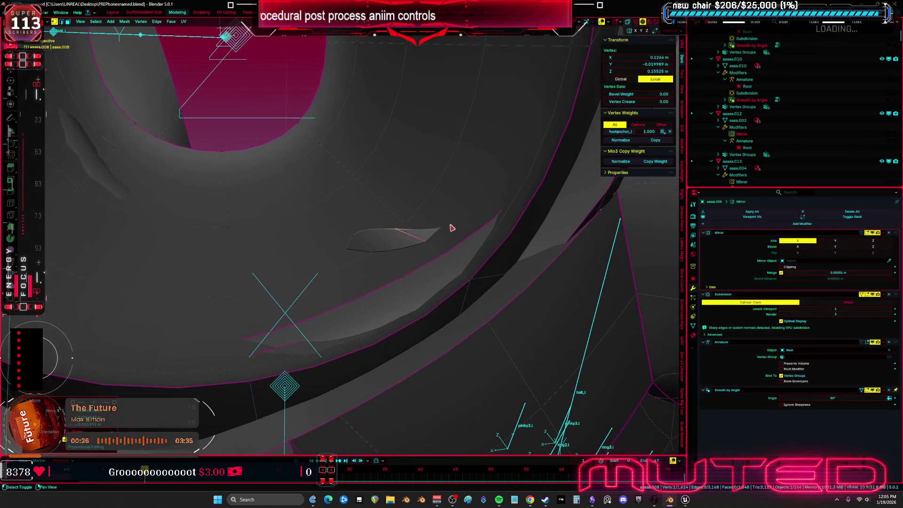
key(2)
click(374, 231)
key(g)
key(g)
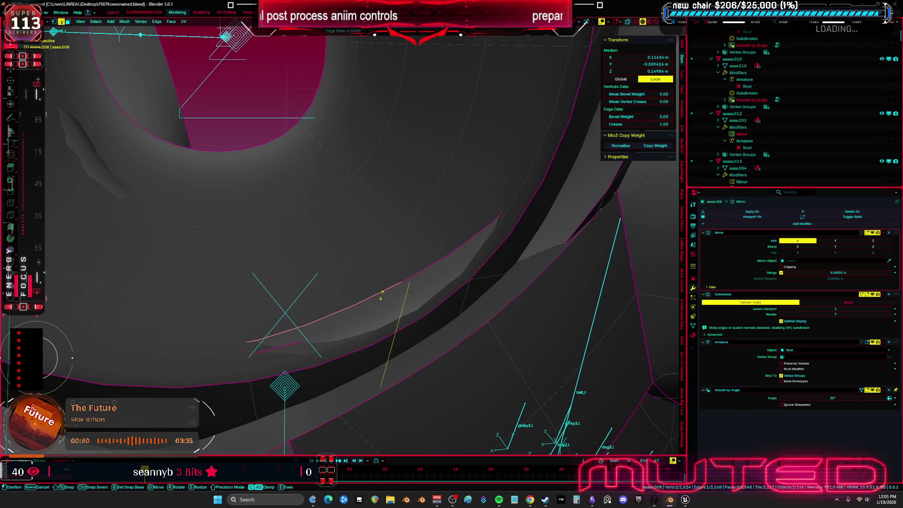
click(401, 296)
click(416, 291)
middle_drag(417, 291, 506, 228)
Step: Slide a socket-rim vertex along its edge and check hidden geometry in X-ray
click(492, 247)
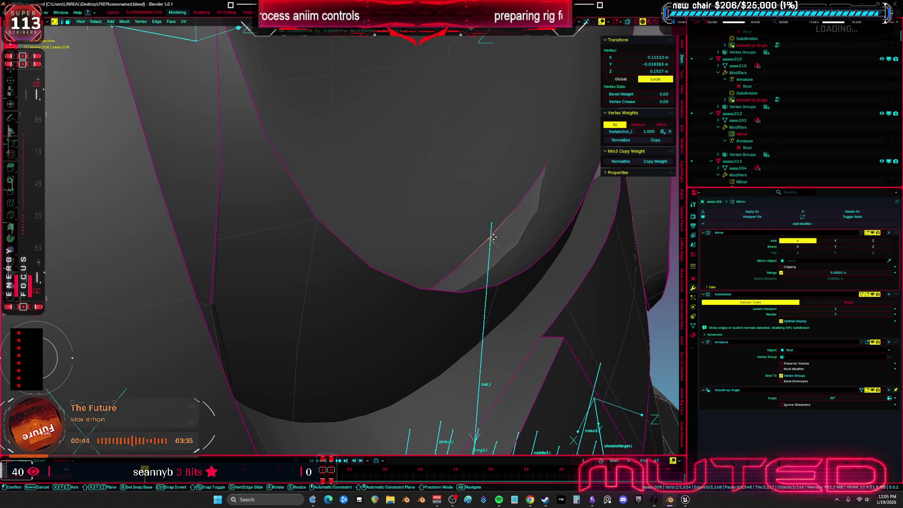
key(g)
key(g)
click(520, 279)
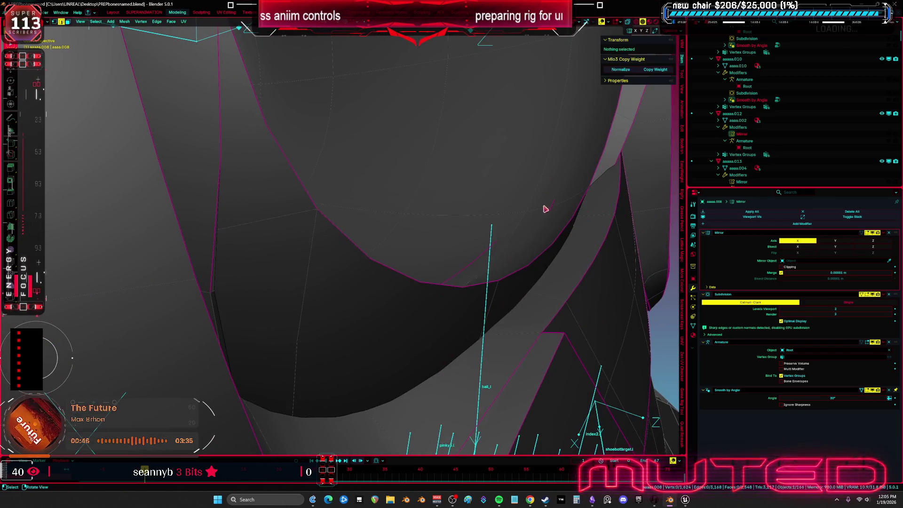
click(550, 207)
key(alt+a)
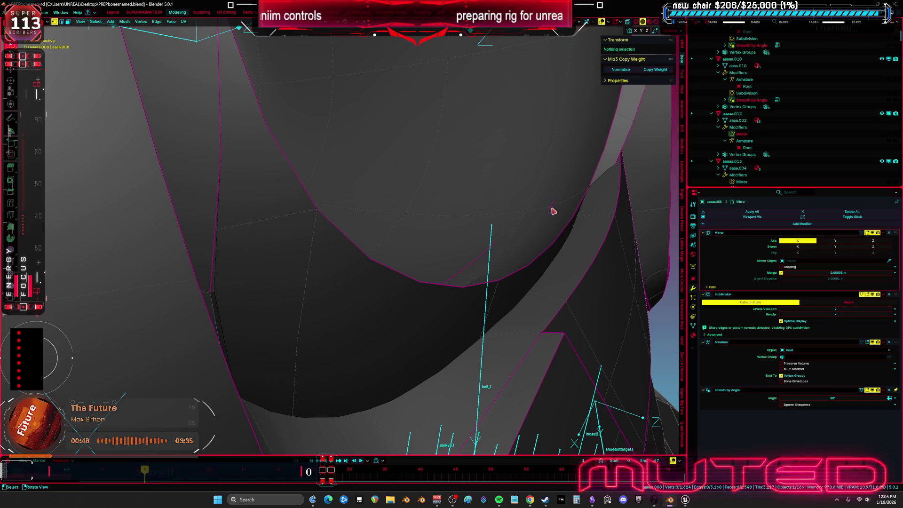
click(553, 211)
key(alt+z)
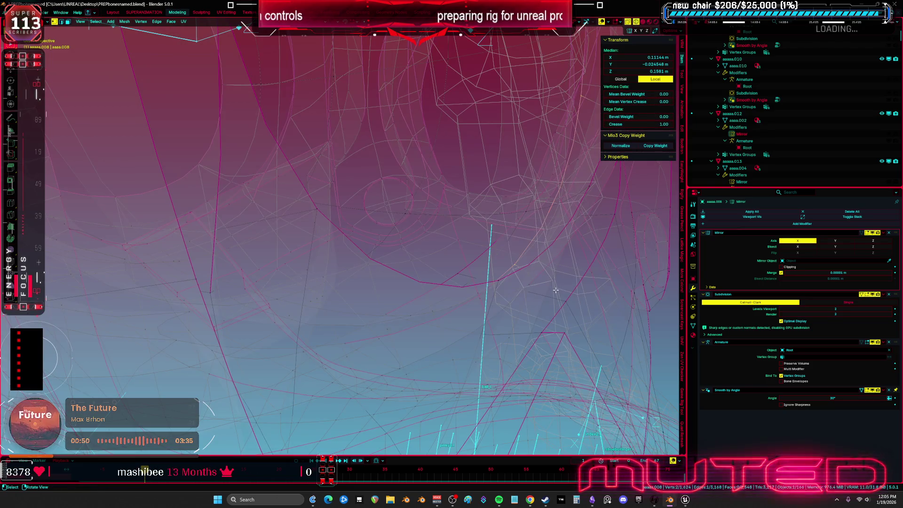
key(alt+z)
Step: Vertex-slide another rim vertex with Shift+V while viewing through the mesh
key(alt+z)
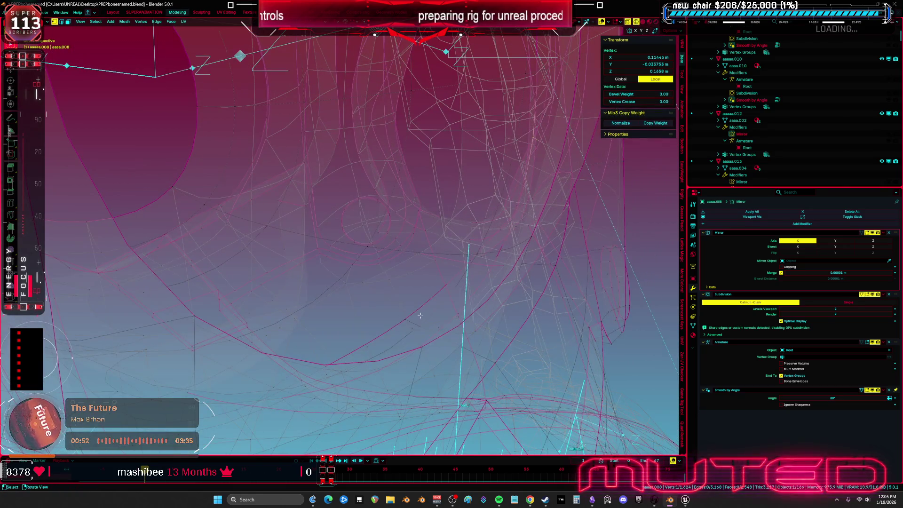
click(519, 321)
key(alt+z)
scroll(519, 321, up, 3)
key(shift+v)
click(537, 338)
scroll(537, 338, down, 3)
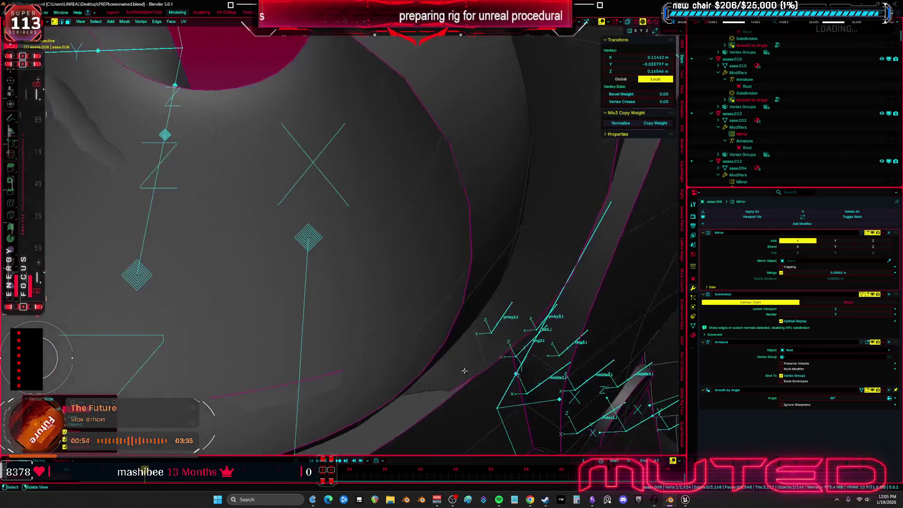
Step: Try moving neighbouring rim edges, cancel, and pick a band face inside the socket
shift+click(342, 346)
mouse_move(423, 343)
shift+middle_down()
mouse_move(342, 347)
mouse_move(343, 288)
shift+middle_up()
key(g)
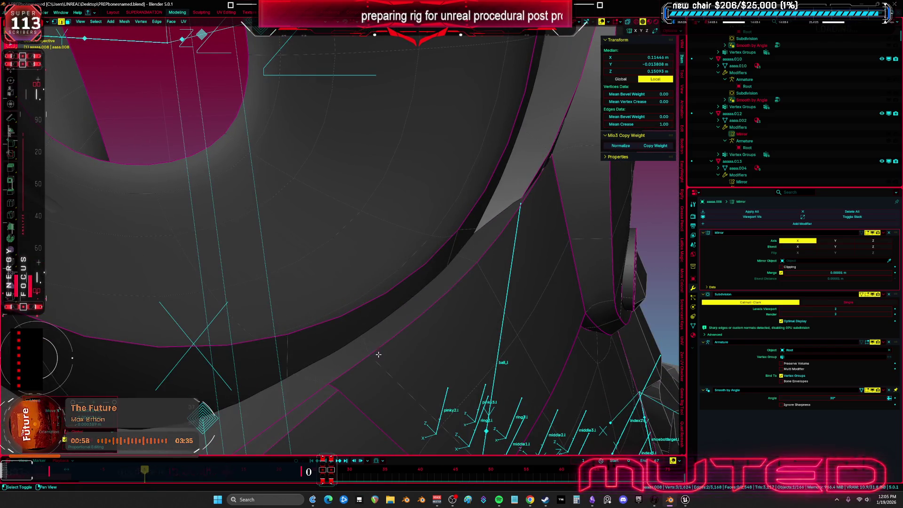
right_click(378, 354)
scroll(378, 354, down, 3)
mouse_move(378, 354)
middle_down()
mouse_move(397, 267)
mouse_move(358, 264)
mouse_move(369, 239)
mouse_move(386, 277)
mouse_move(365, 294)
middle_up()
key(a)
click(346, 222)
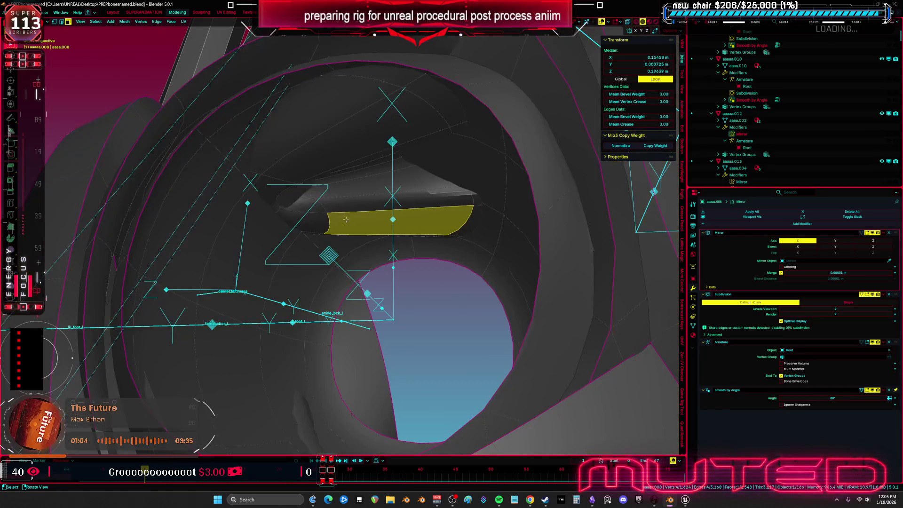
Step: Nudge the selected faces and push the ring of socket edges along their normals
key(g)
click(433, 231)
mouse_move(434, 232)
middle_down()
mouse_move(438, 247)
mouse_move(432, 233)
middle_up()
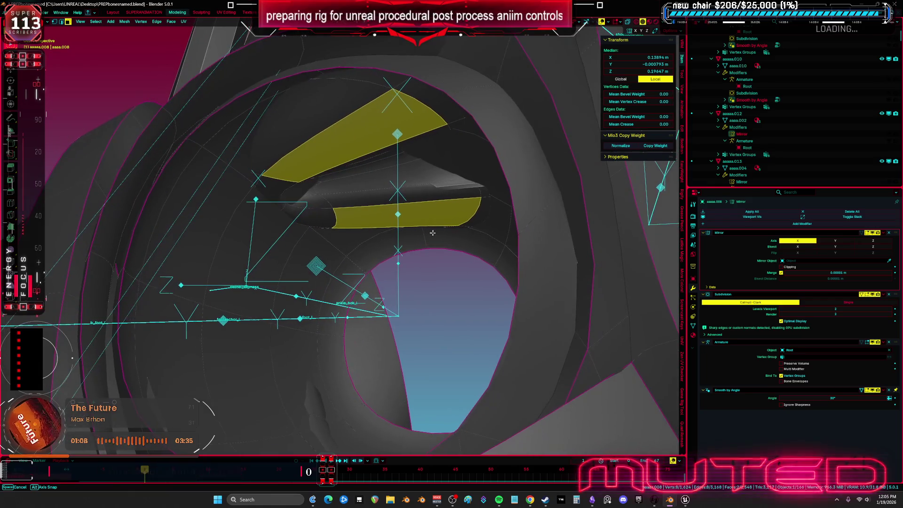
click(364, 150)
mouse_move(372, 205)
middle_down()
mouse_move(357, 178)
mouse_move(363, 195)
mouse_move(396, 211)
middle_up()
ctrl+alt+click(357, 179)
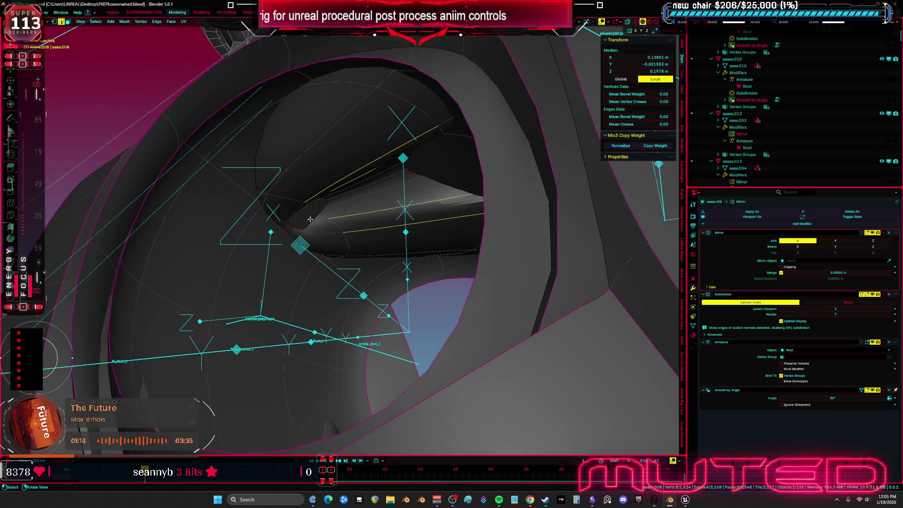
click(412, 301)
middle_drag(412, 301, 432, 320)
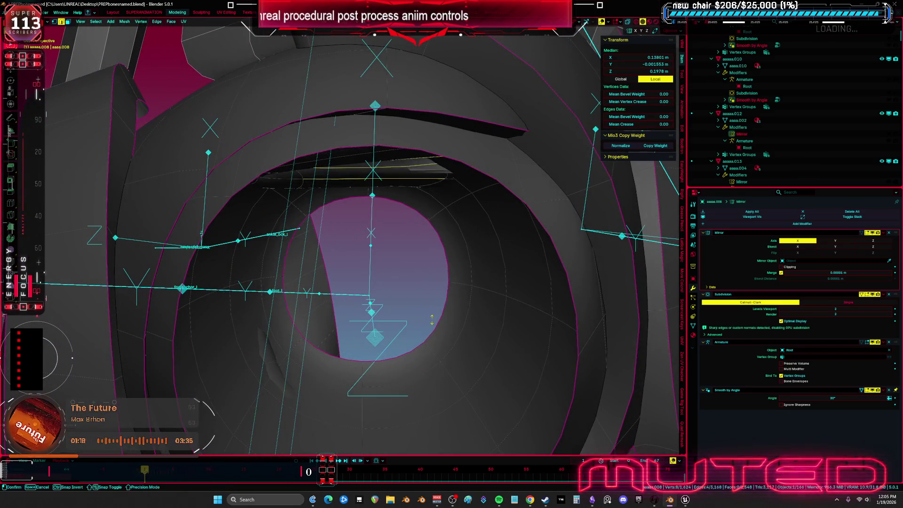
Step: Shrink the upper socket band inward with Alt+S Shrink/Fatten
click(465, 111)
middle_drag(464, 111, 350, 143)
click(340, 138)
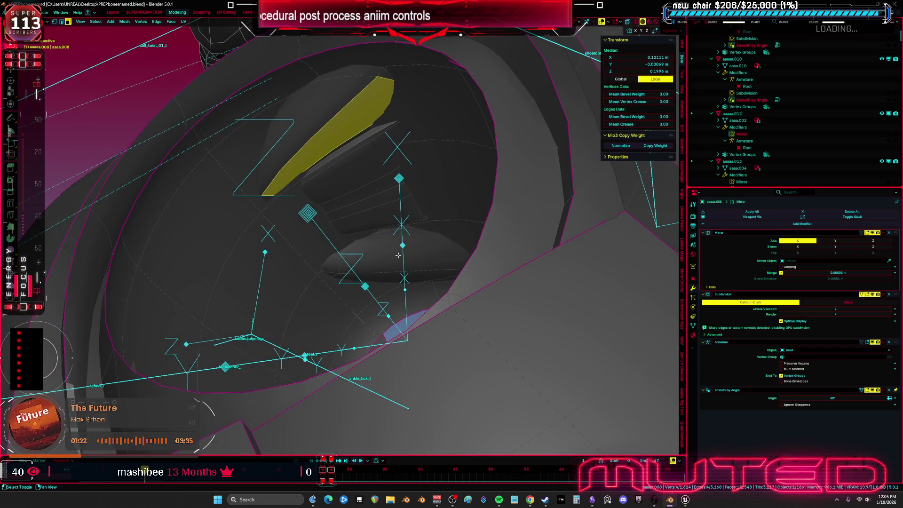
mouse_move(396, 254)
middle_down()
mouse_move(454, 263)
mouse_move(469, 235)
mouse_move(471, 218)
mouse_move(403, 203)
middle_up()
key(alt+s)
click(466, 260)
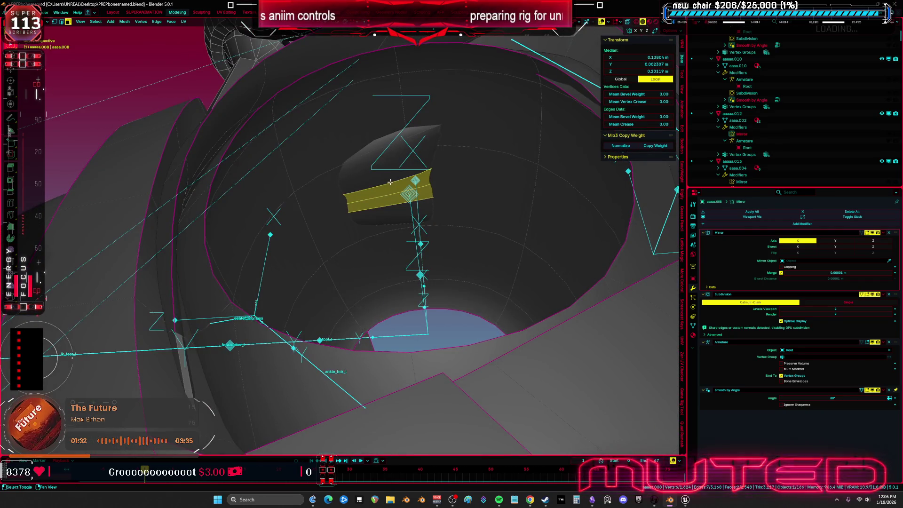
click(421, 188)
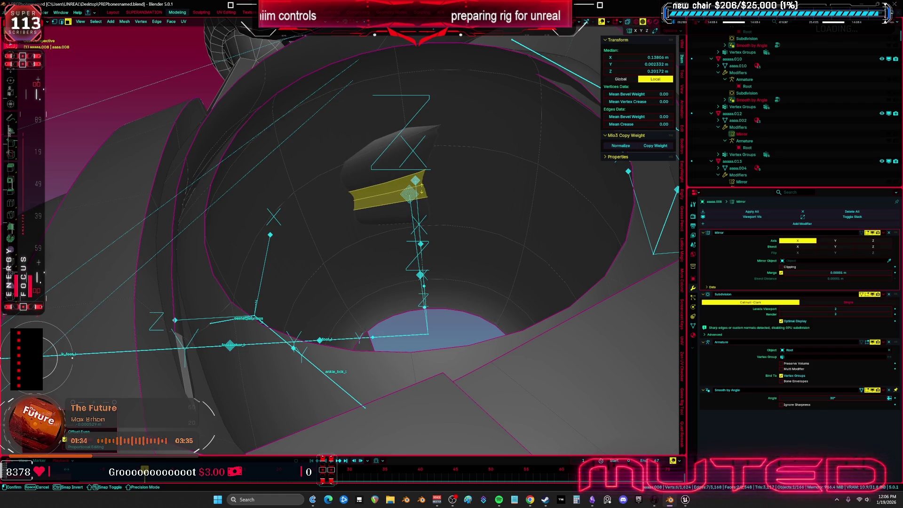
click(411, 176)
Step: Add the lower band and push both bands inward with repeated Shrink/Fatten
shift+click(402, 209)
key(alt+s)
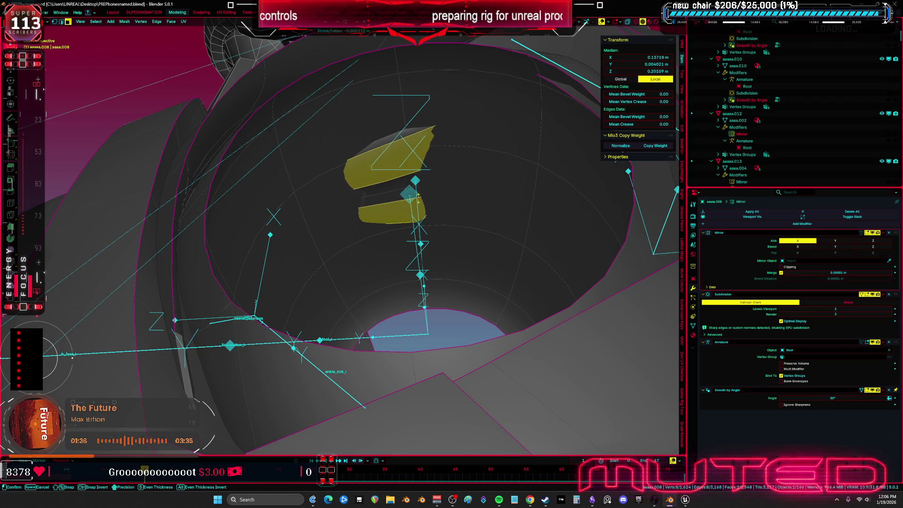
click(432, 237)
mouse_move(432, 237)
middle_down()
mouse_move(435, 265)
mouse_move(413, 228)
mouse_move(379, 202)
mouse_move(433, 257)
mouse_move(405, 250)
mouse_move(389, 259)
middle_up()
key(alt+s)
click(424, 237)
key(a)
key(alt+a)
Step: Reposition a hidden vertex inside the socket using X-ray view
key(alt+z)
click(399, 246)
key(g)
click(389, 247)
key(alt+z)
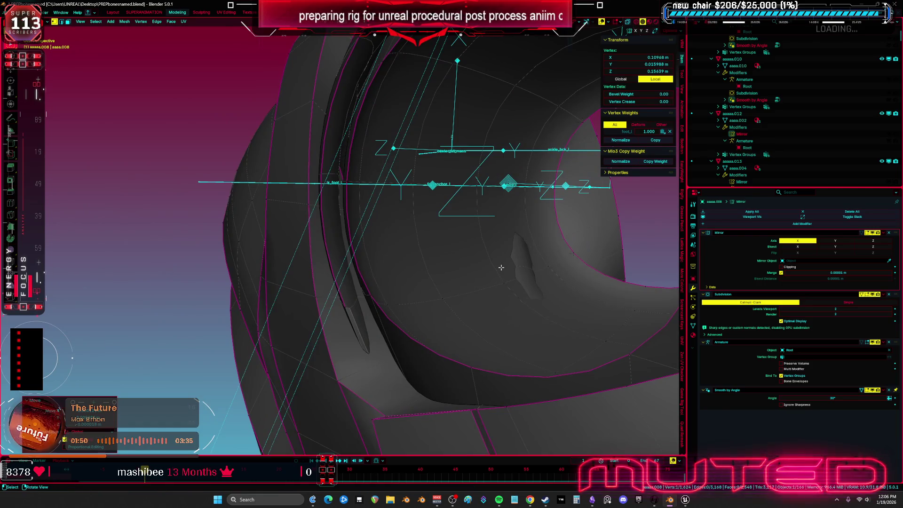
Step: Select the small two-face patch in the socket, undoing back the extra selection changes
key(3)
key(a)
click(522, 259)
key(ctrl+l)
mouse_move(523, 259)
middle_down()
mouse_move(316, 232)
mouse_move(452, 254)
middle_up()
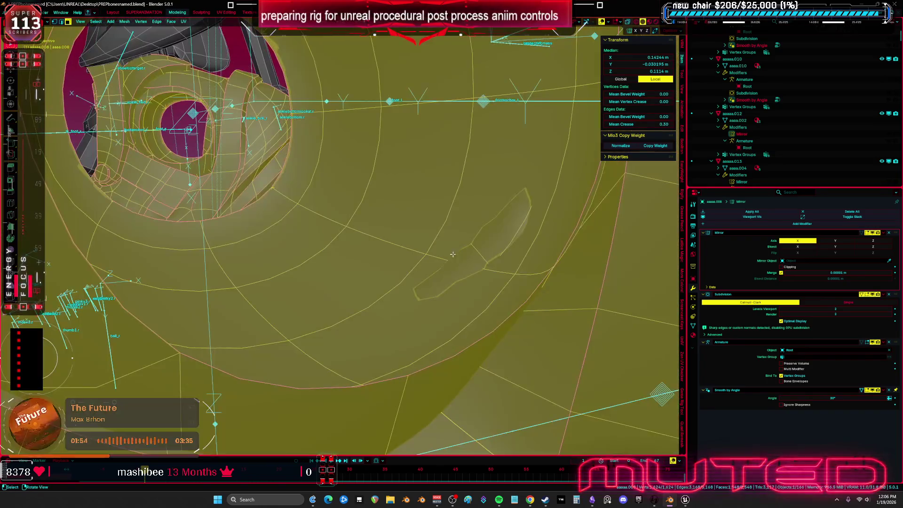
key(ctrl+z)
key(alt+z)
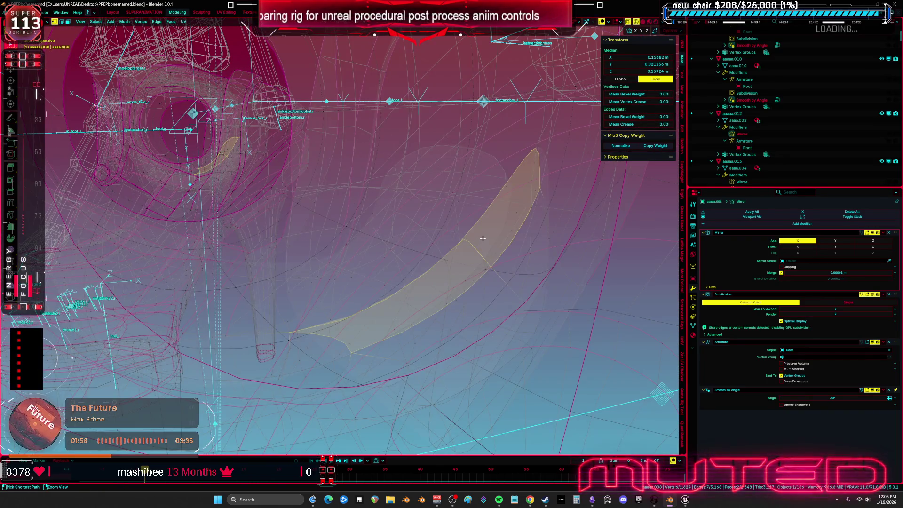
key(ctrl+z)
key(ctrl+z)
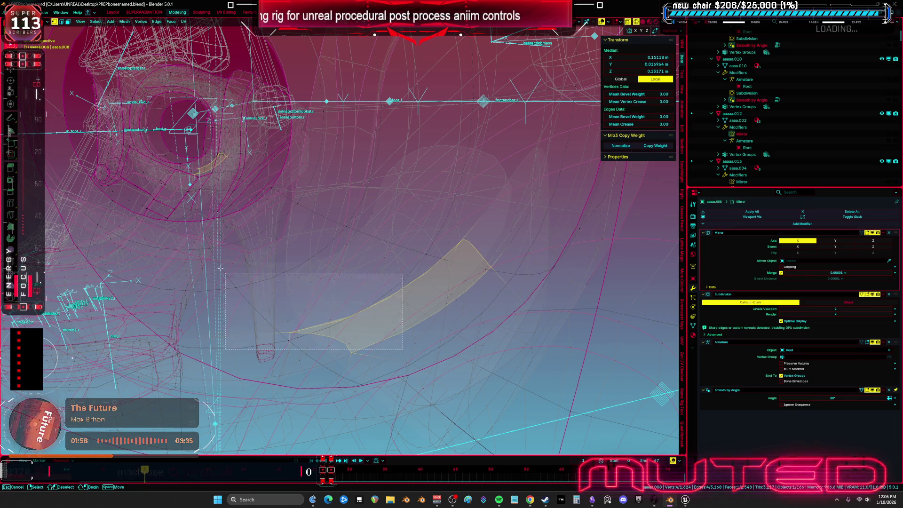
key(ctrl+z)
key(alt+z)
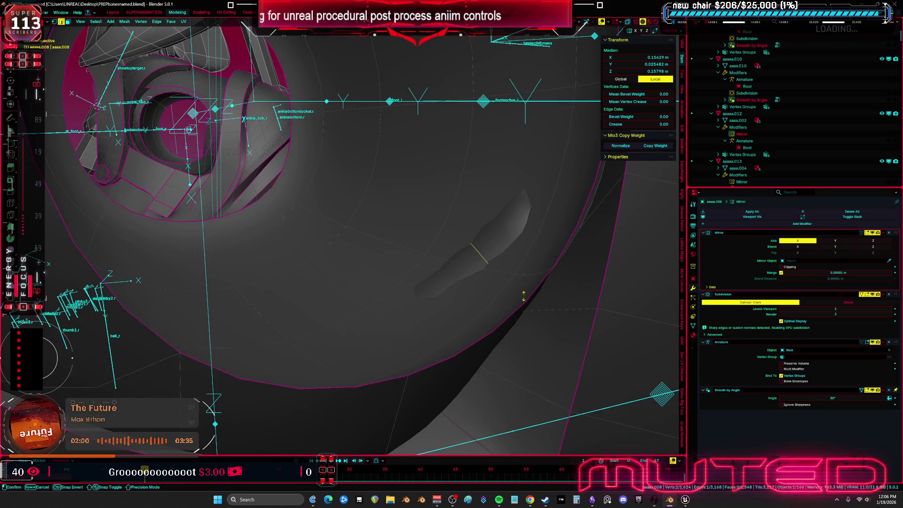
key(ctrl+z)
key(ctrl+Tab)
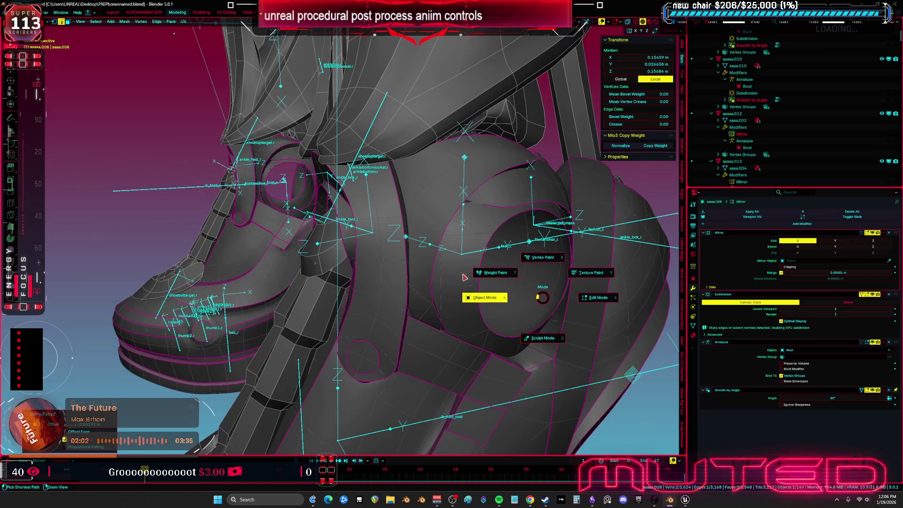
Step: Return to Object Mode, frame both shoes and hide the shoe rig
click(483, 298)
key(KP_Decimal)
middle_drag(440, 188, 467, 184)
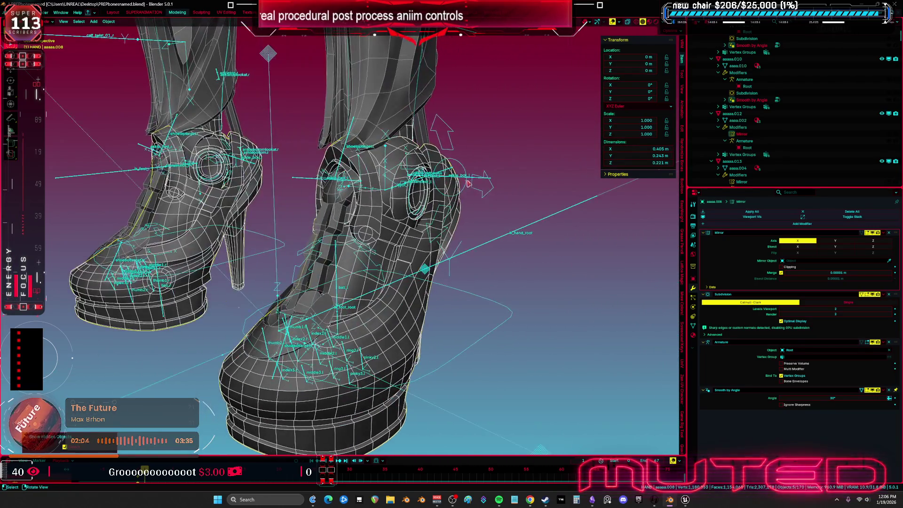
click(486, 193)
key(h)
scroll(498, 197, down, 5)
scroll(361, 241, up, 3)
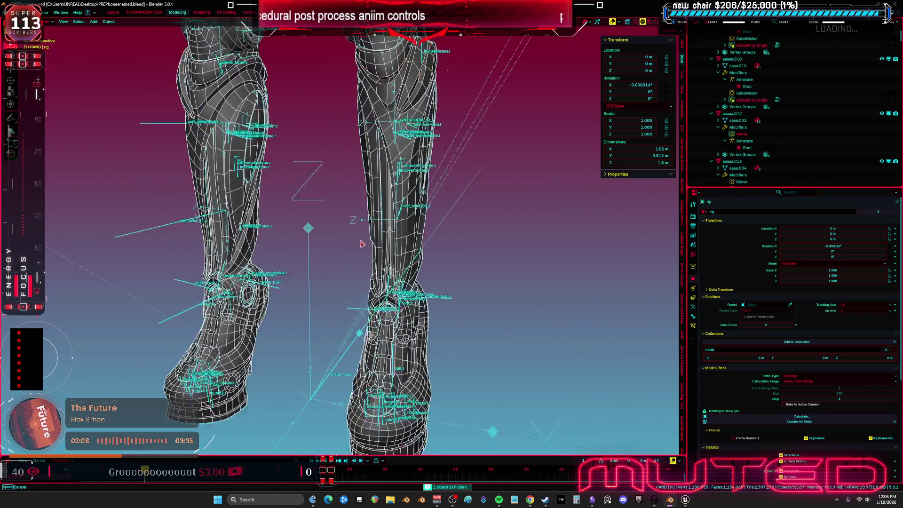
scroll(361, 241, down, 4)
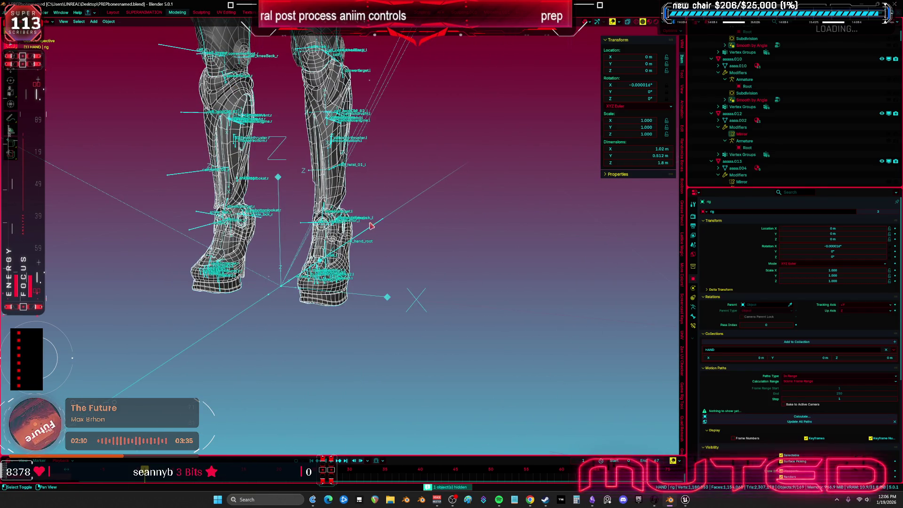
Step: Export the Root armature and shoe mesh as TESST.fbx and save PREPbonesnamed.blend
shift+click(371, 232)
scroll(372, 232, up, 2)
click(9, 12)
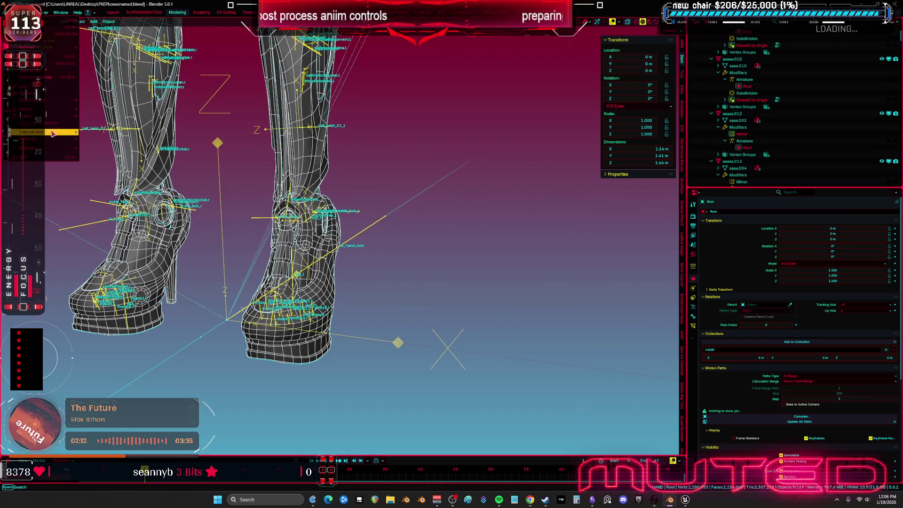
mouse_move(47, 122)
click(112, 179)
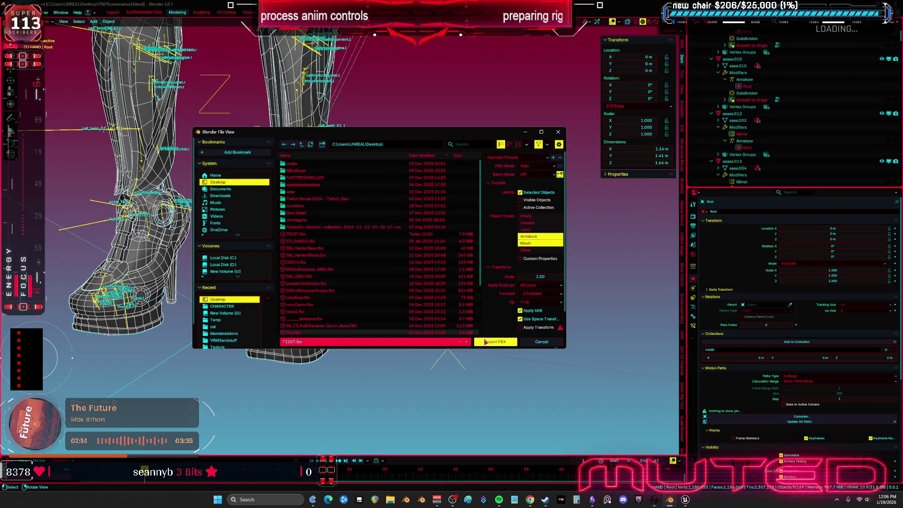
click(494, 342)
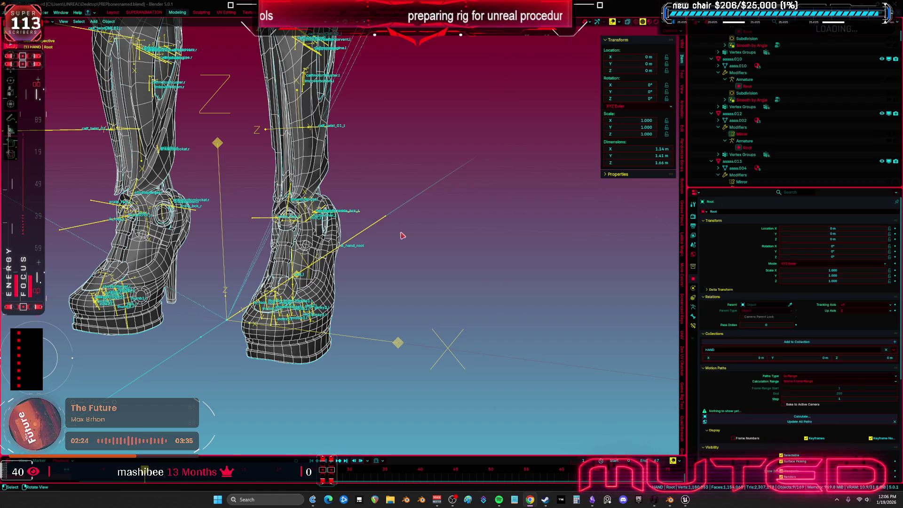
scroll(419, 264, up, 3)
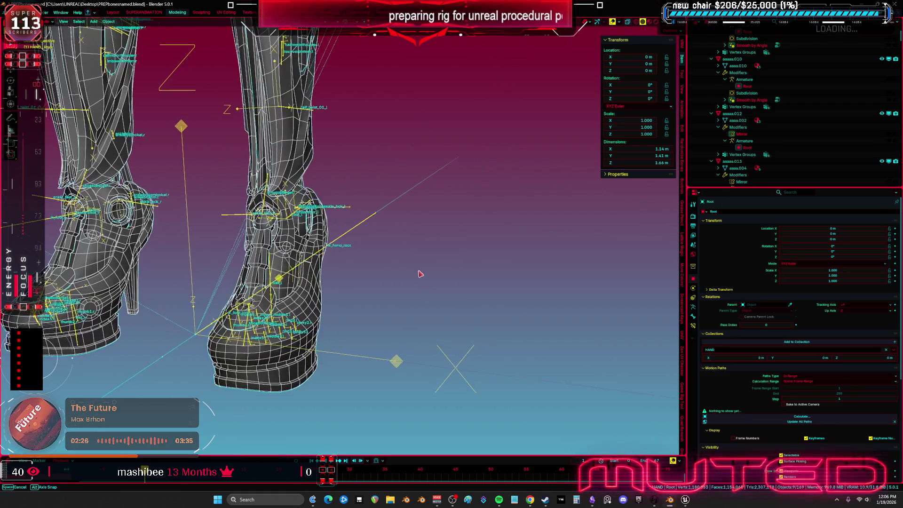
middle_drag(419, 264, 469, 249)
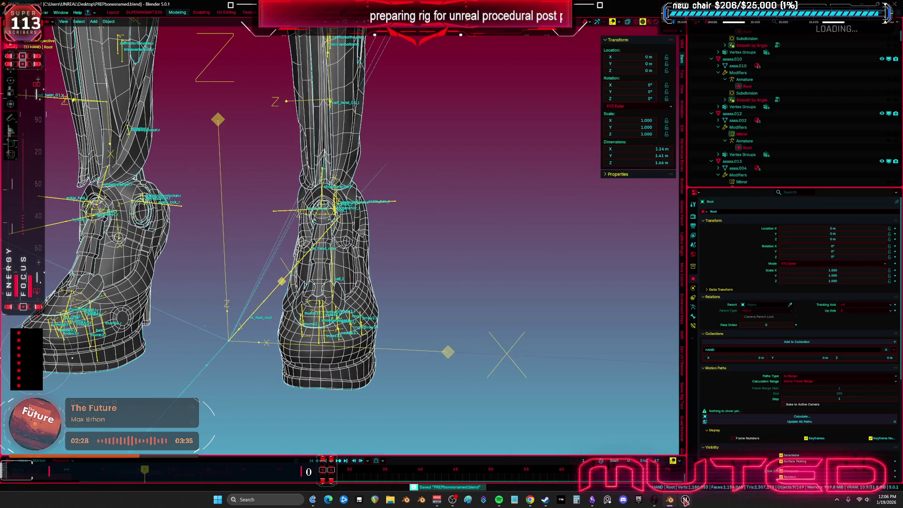
key(alt+Tab)
Step: Go from the Control Rig graph back to DefaultLevel's BewmV folder holding TESST
scroll(498, 220, down, 5)
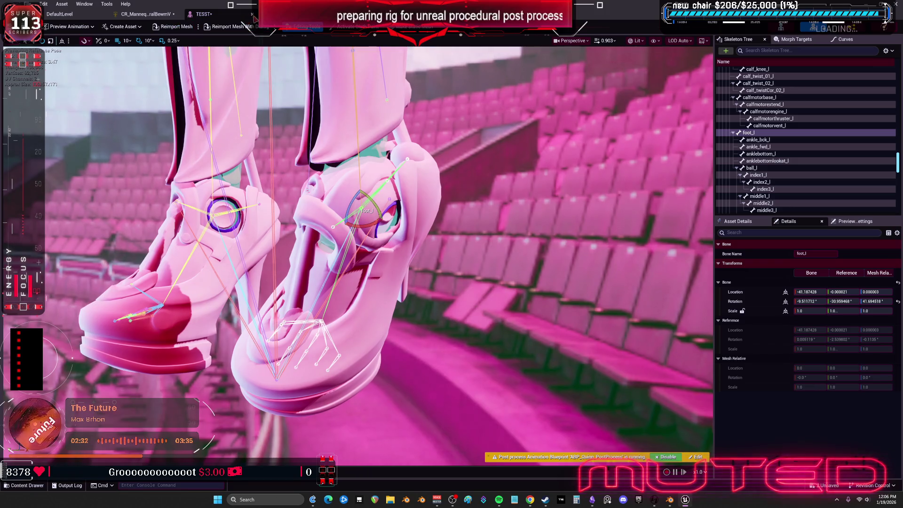
click(143, 14)
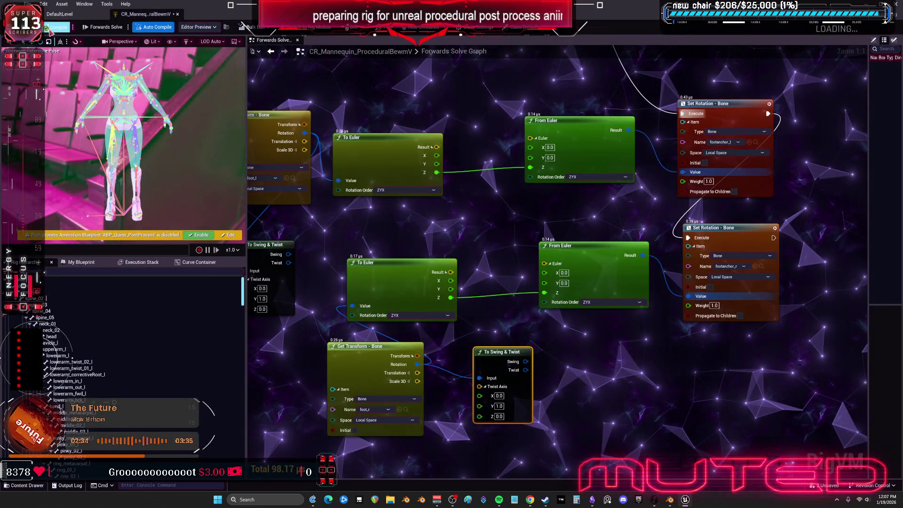
click(66, 14)
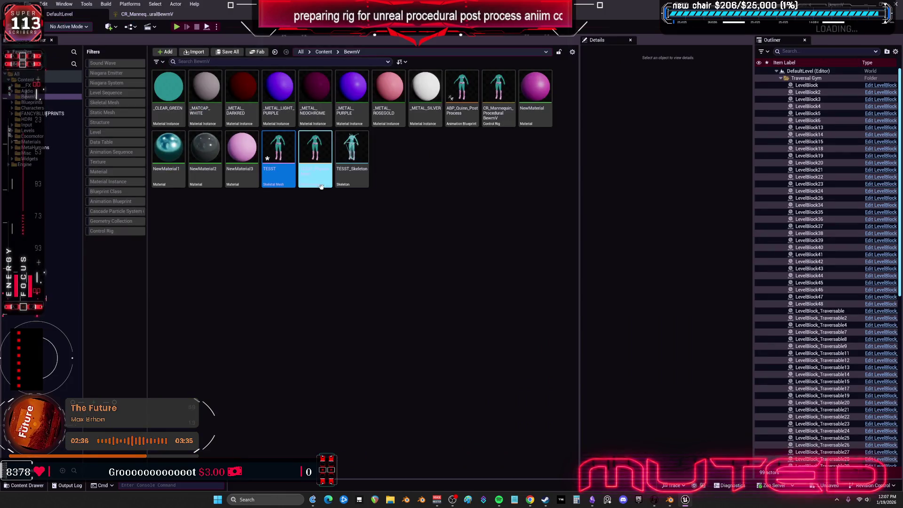
right_click(268, 150)
Step: Reimport TESST from the new FBX, open it, and frame the foot_l bone
click(310, 226)
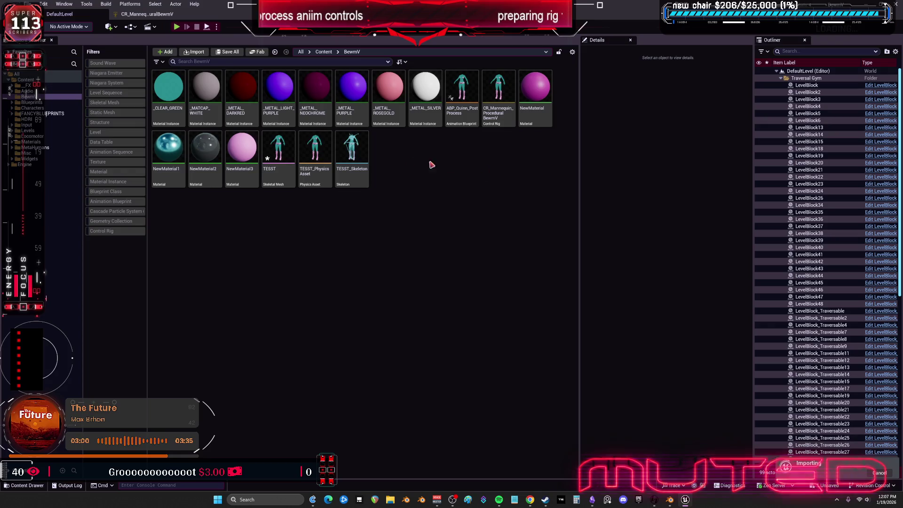
double_click(271, 140)
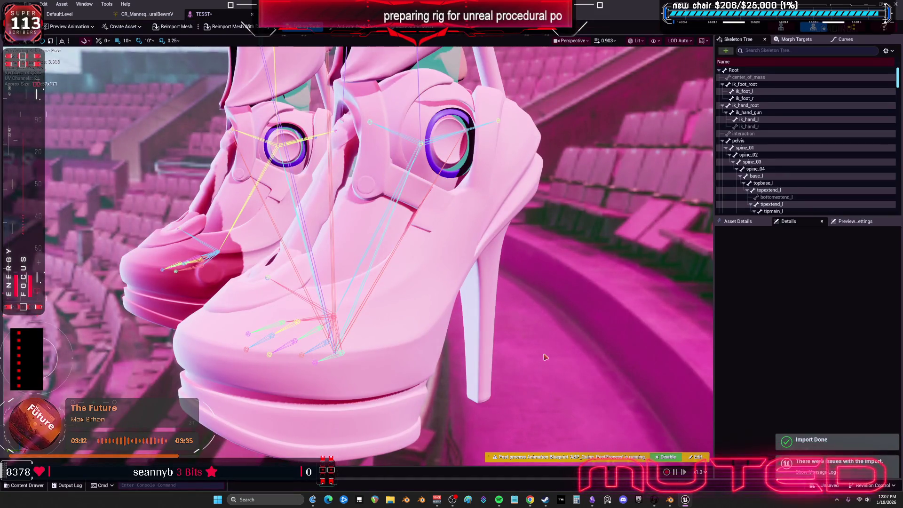
click(381, 222)
click(279, 144)
key(f)
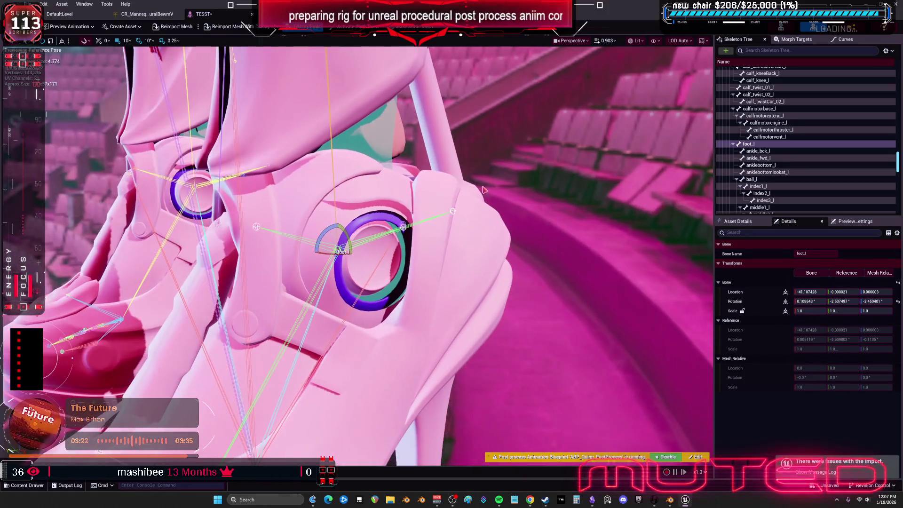
Step: Rotate foot_l with the gizmo to test the ankle socket bend
mouse_move(345, 241)
mouse_down()
mouse_move(338, 224)
mouse_move(350, 248)
mouse_move(343, 231)
mouse_move(310, 257)
mouse_move(312, 238)
mouse_up()
mouse_move(312, 238)
right_down()
mouse_move(244, 198)
mouse_move(206, 150)
mouse_move(139, 115)
right_up()
click(747, 221)
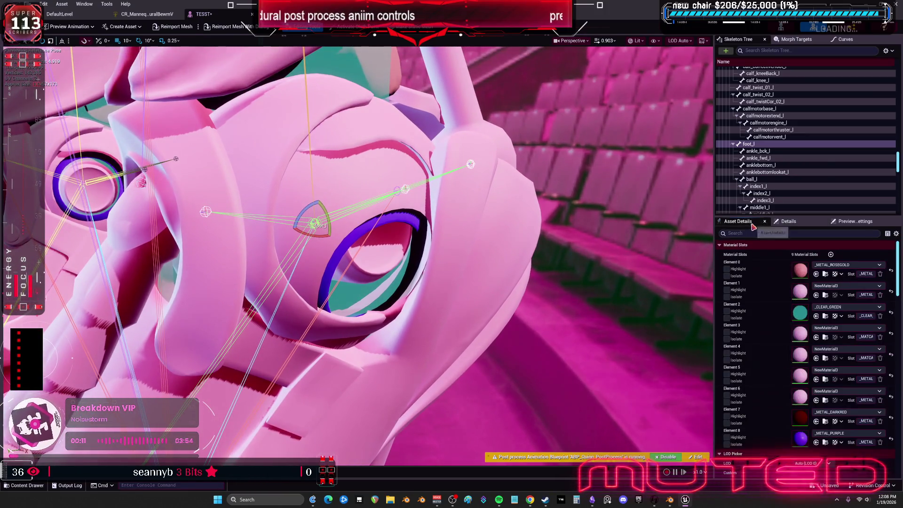
Step: Search Asset Details, Details and Preview Settings for shadow options, then clear the filter
text(CAST)
click(788, 221)
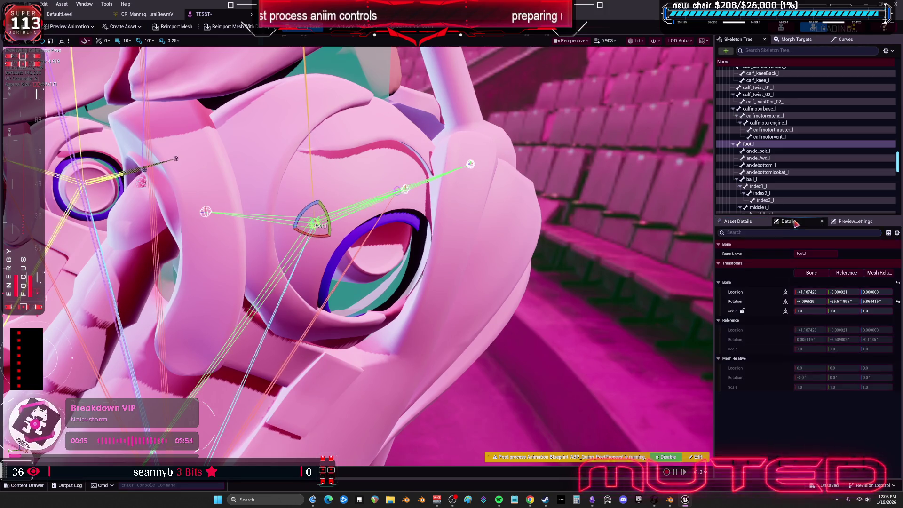
text(tSAT)
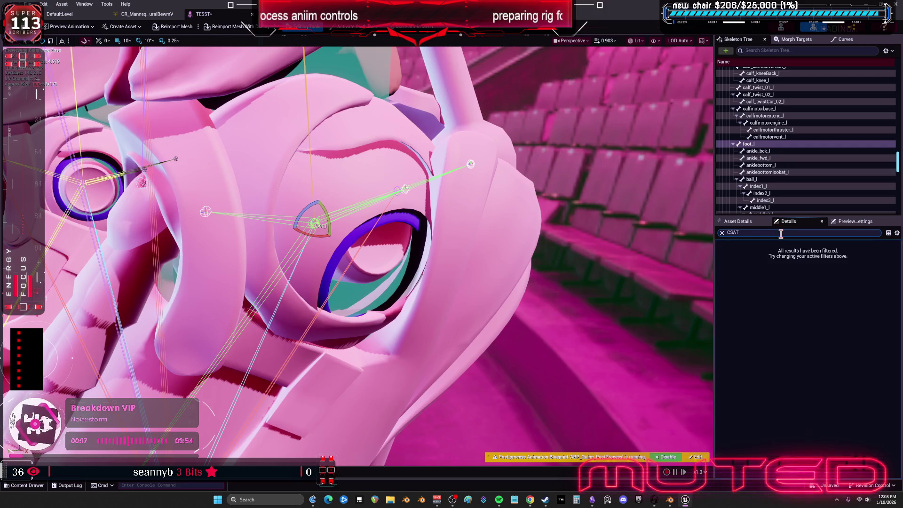
key(BackSpace)
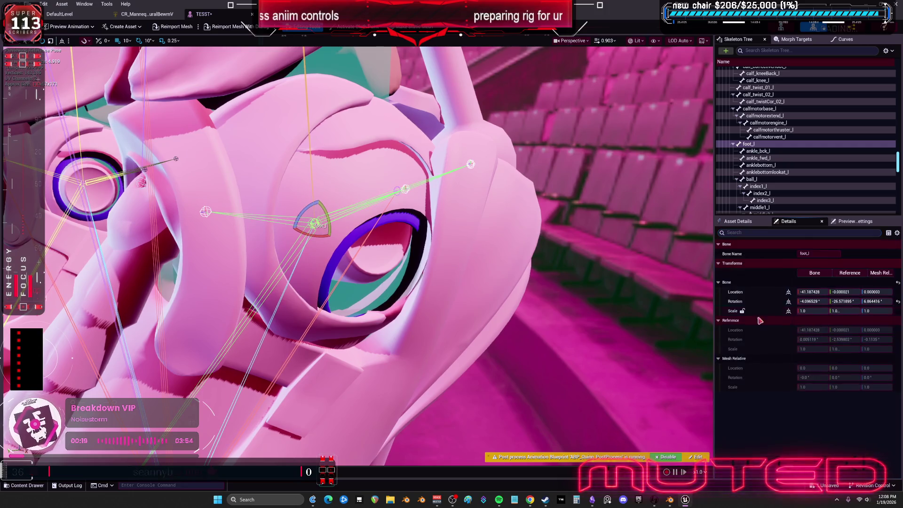
click(738, 221)
click(775, 234)
drag(775, 234, 672, 232)
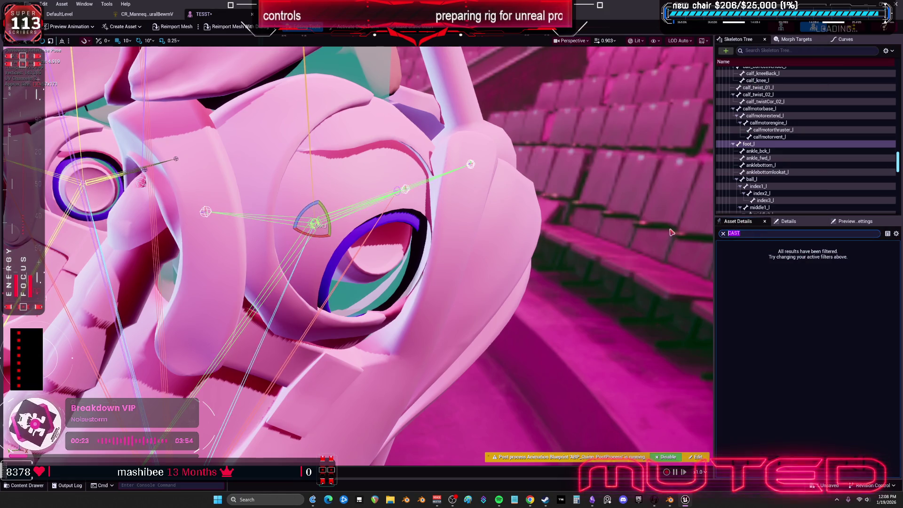
text(SHAD)
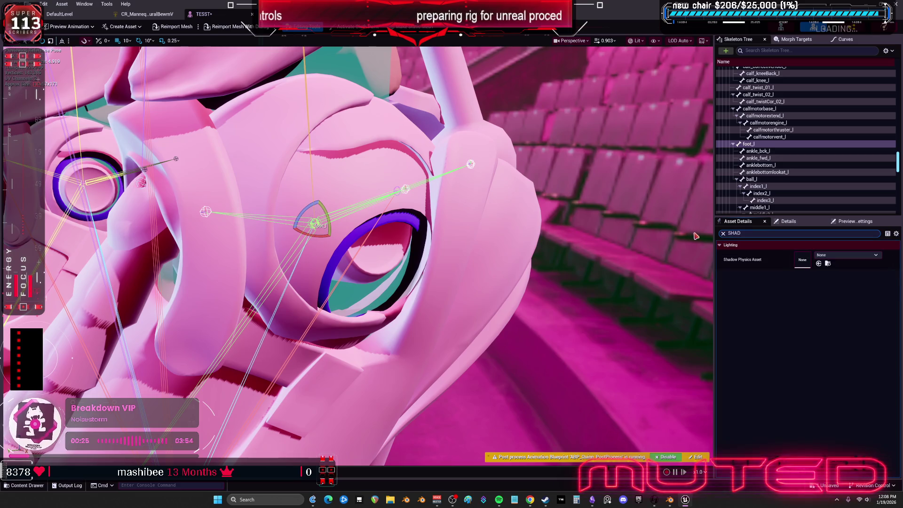
click(789, 221)
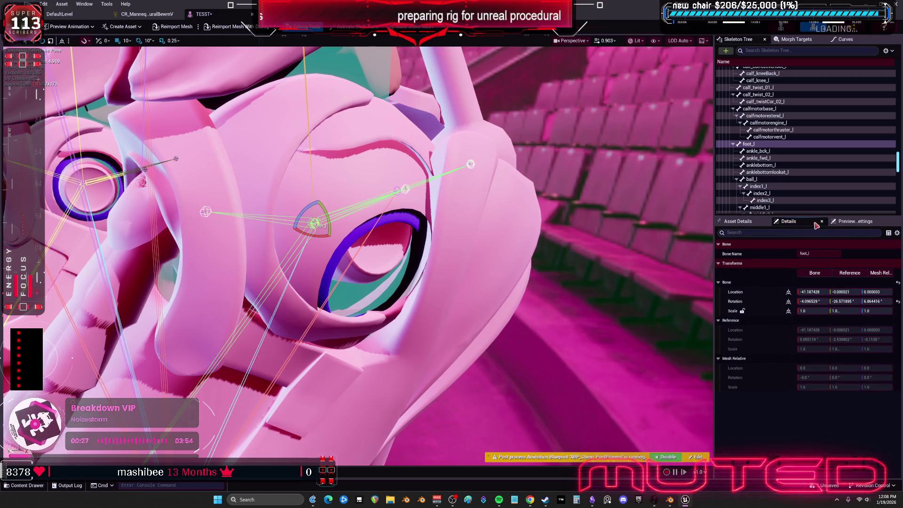
click(849, 221)
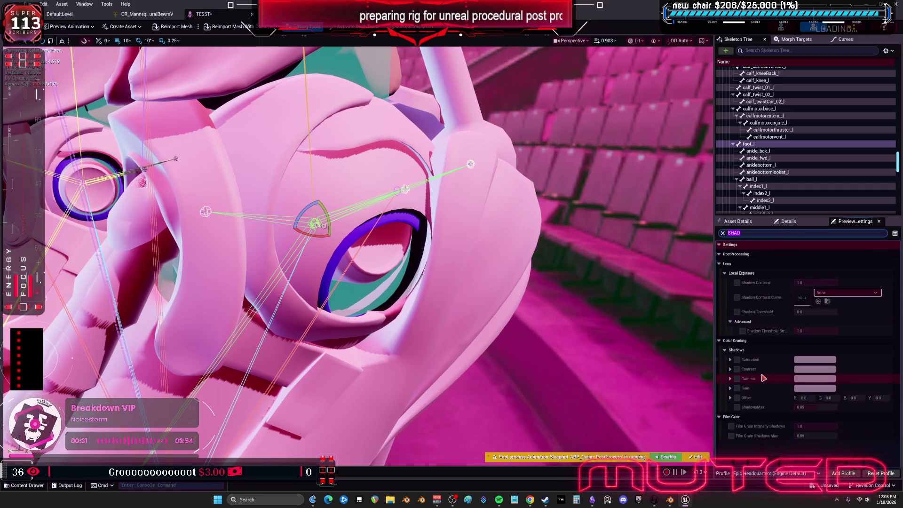
key(Escape)
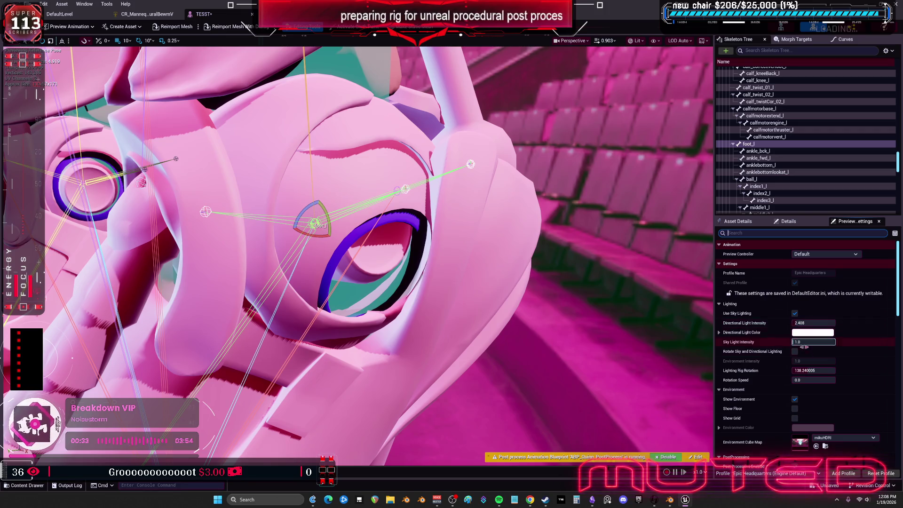
Step: Rotate the lighting rig to about 86.4 and turn foot_l further to inspect the ankle
mouse_move(806, 370)
mouse_down()
mouse_move(841, 370)
mouse_move(795, 370)
mouse_move(832, 370)
mouse_up()
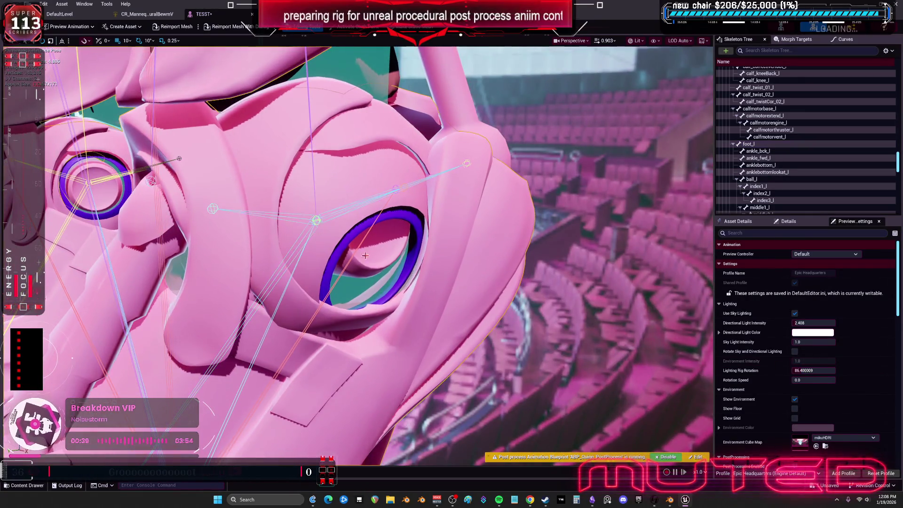
click(301, 243)
mouse_move(329, 221)
mouse_down()
mouse_move(338, 164)
mouse_move(350, 153)
mouse_up()
click(749, 221)
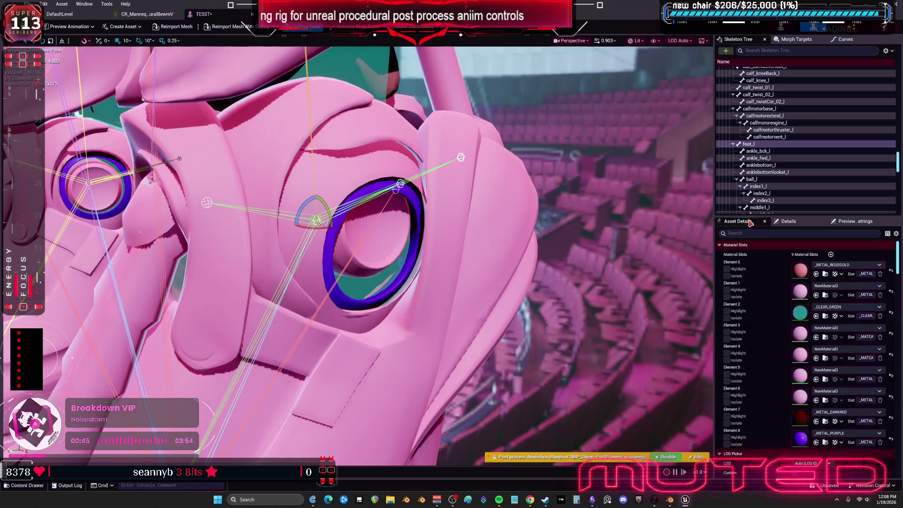
Step: Resize and re-maximize the Unreal window, locate TESST in the Content Browser, and return to its mesh editor
key(super+Down)
drag(466, 277, 202, 1)
key(ctrl+b)
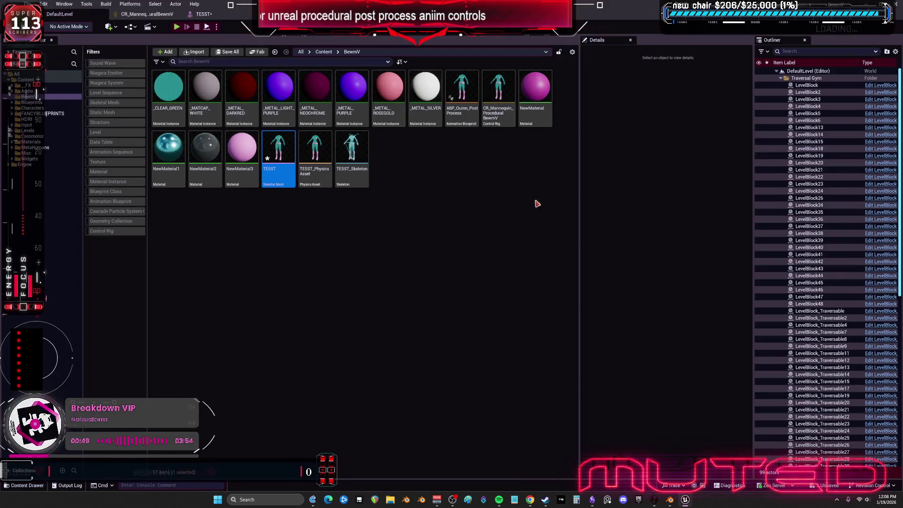
click(198, 14)
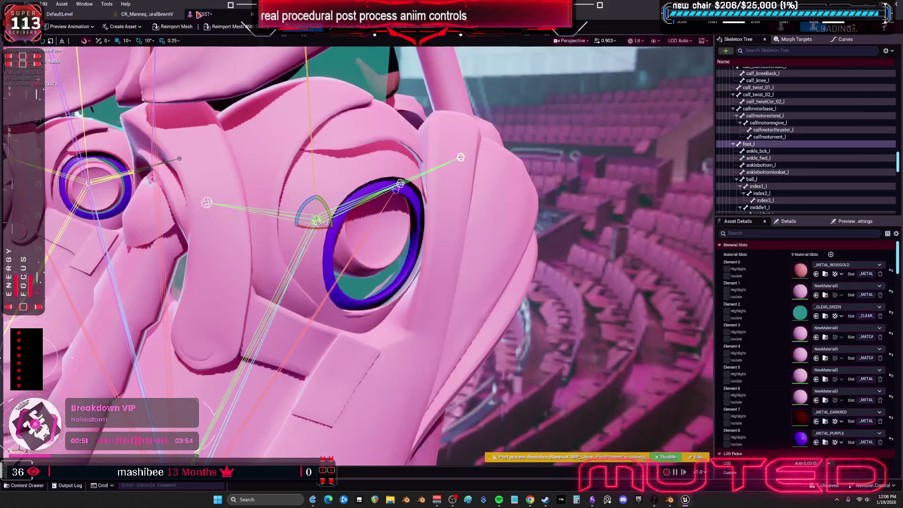
Step: Assign NewMaterial1 to material slots Elements 4, 5 and 6, undoing the change on Element 3
click(817, 358)
click(818, 379)
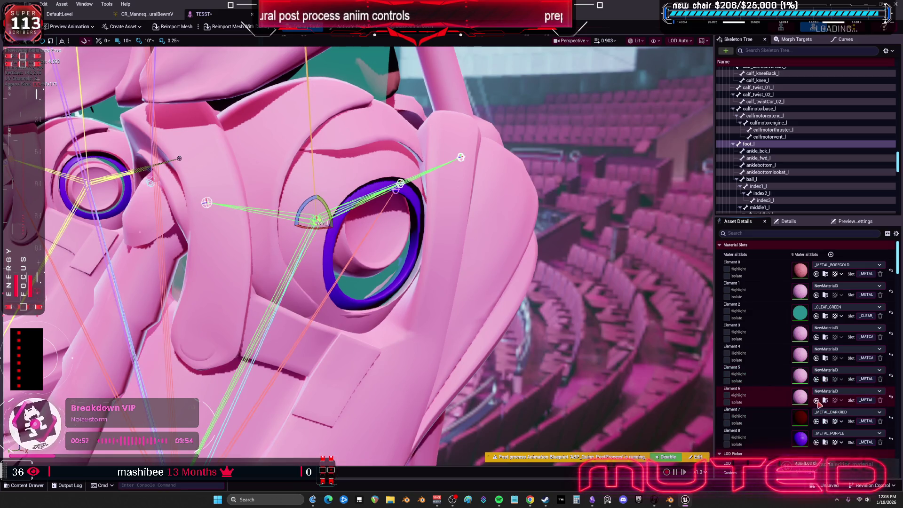
click(816, 400)
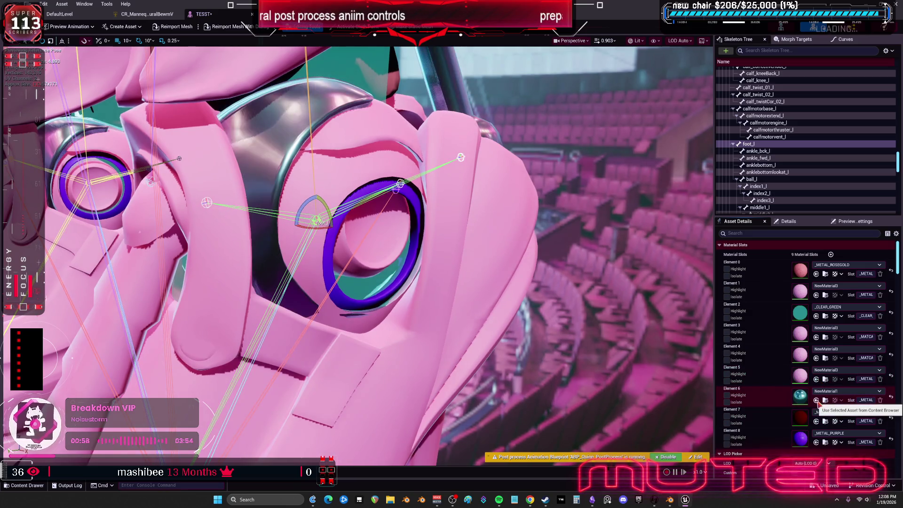
click(816, 337)
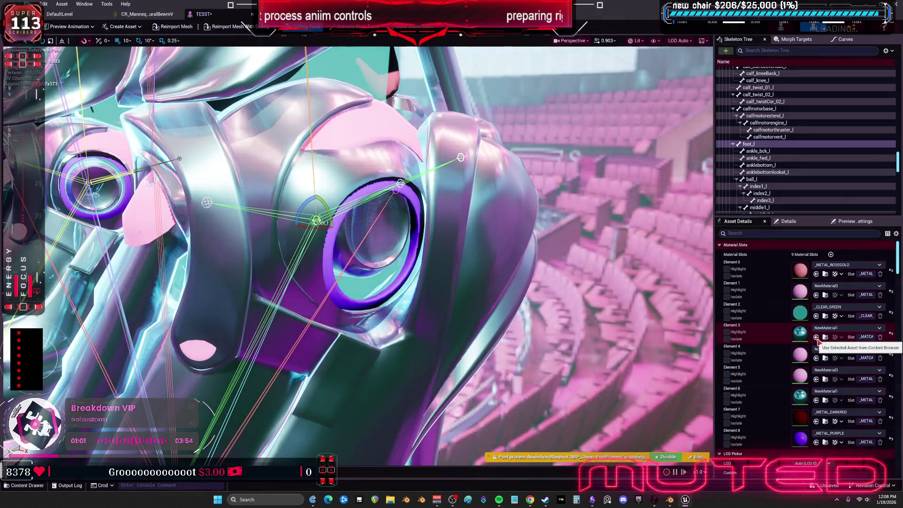
key(ctrl+z)
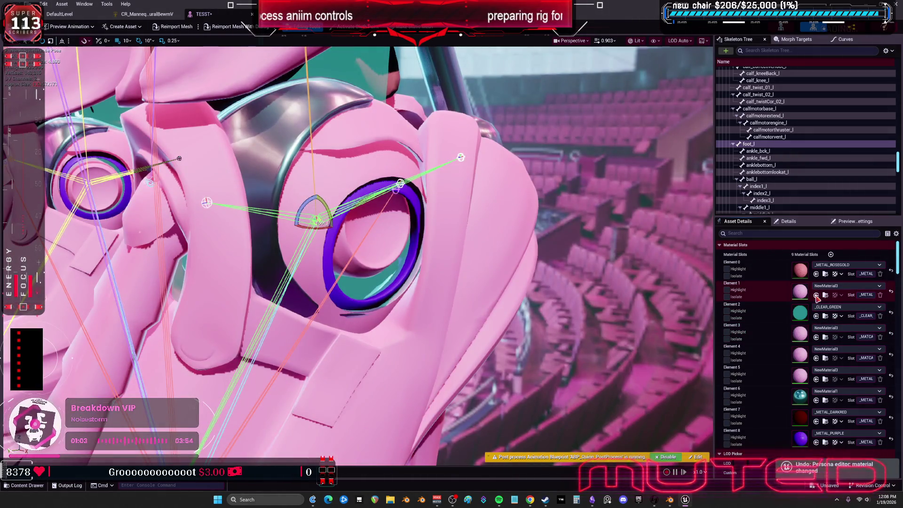
Step: Assign NewMaterial1 to Elements 1 and 3, undoing mistaken assignments to Elements 7, 5 and 4
click(816, 296)
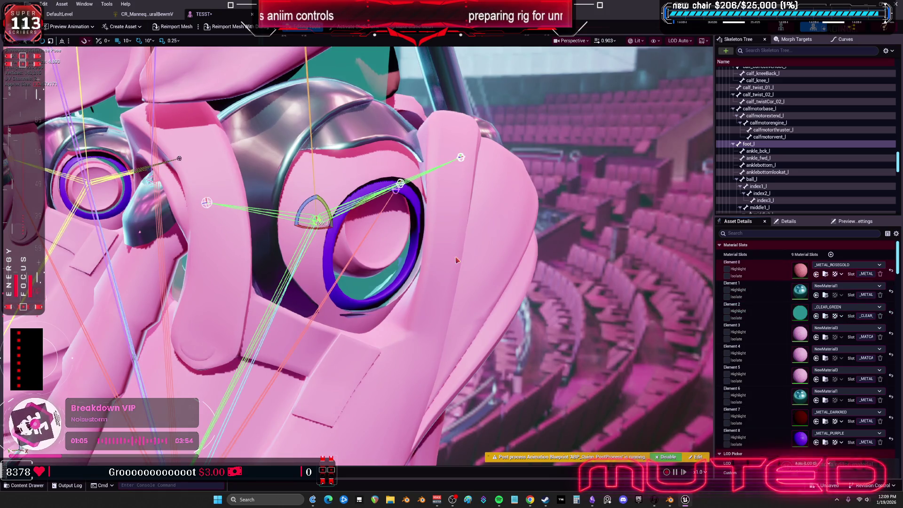
scroll(821, 404, down, 2)
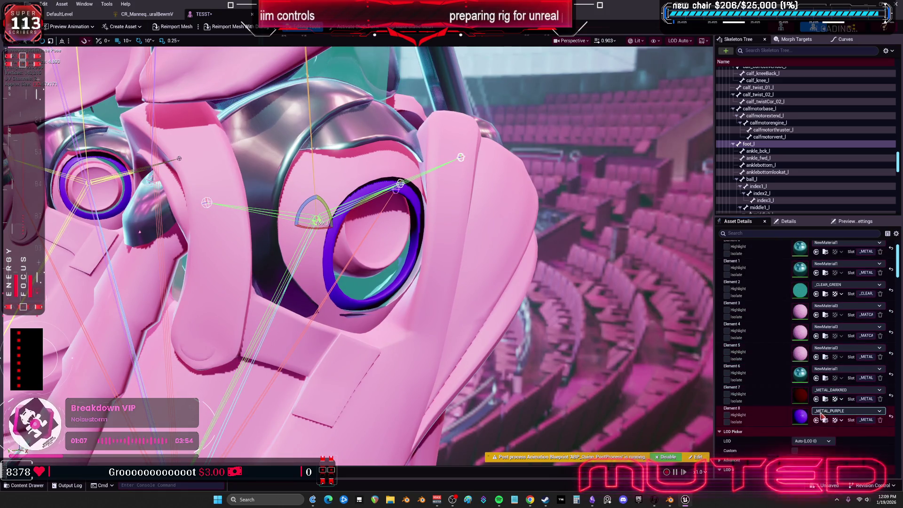
click(816, 399)
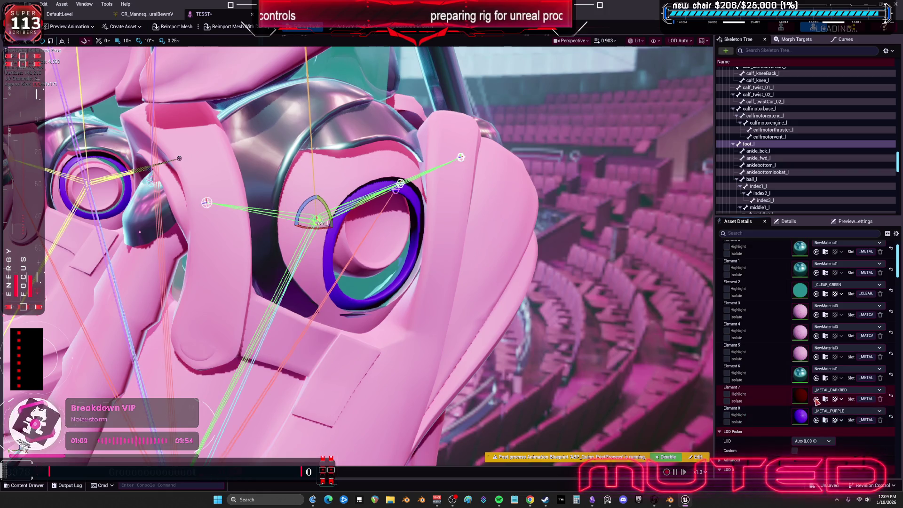
key(ctrl+z)
click(816, 357)
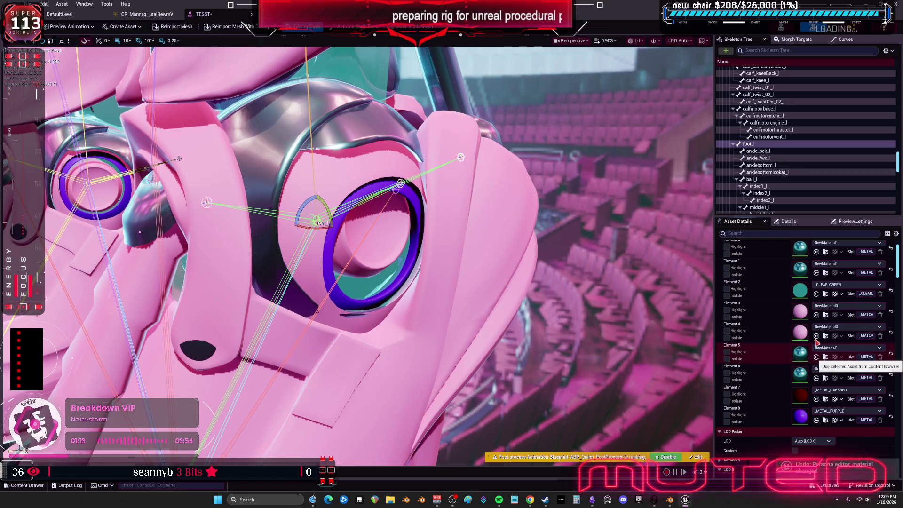
key(ctrl+z)
click(816, 336)
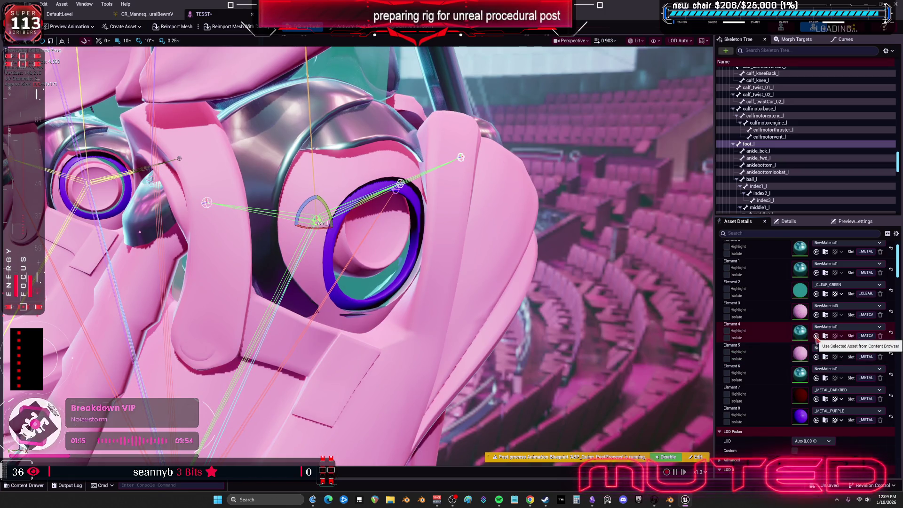
key(ctrl+z)
click(816, 315)
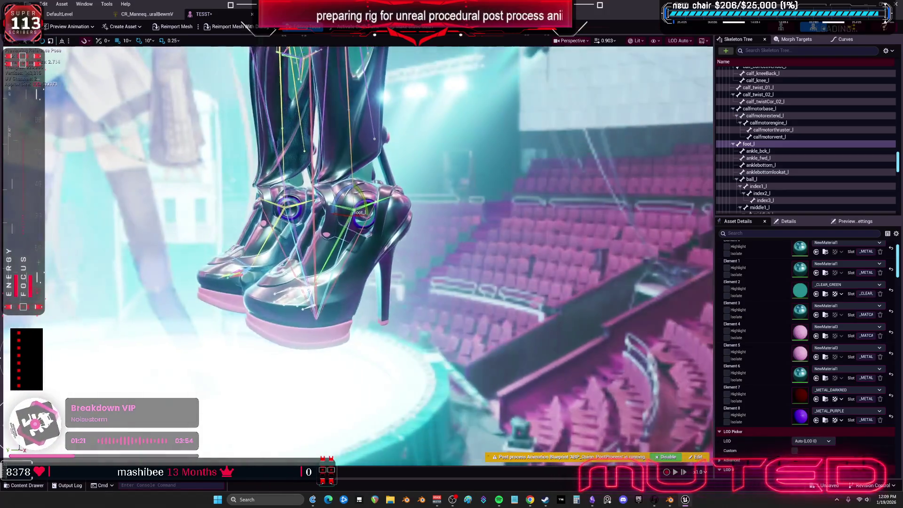
Step: Toggle preview playback and rotate foot_l to about -58 degrees, then orbit to view both feet
key(space)
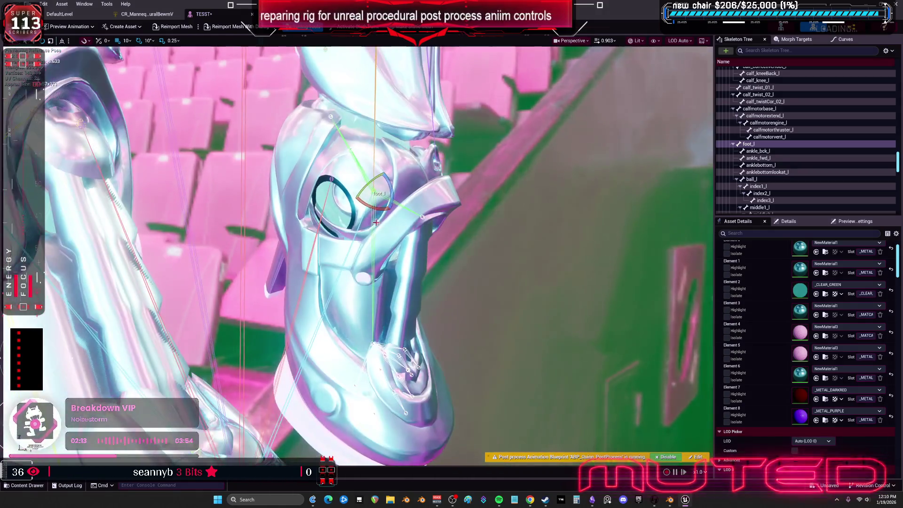
mouse_move(385, 198)
mouse_down()
mouse_move(367, 179)
mouse_move(371, 171)
mouse_up()
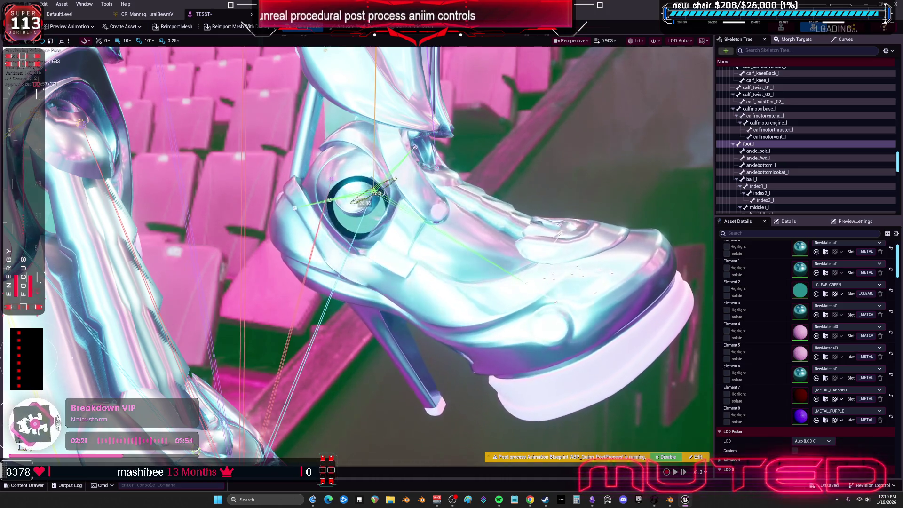
key(space)
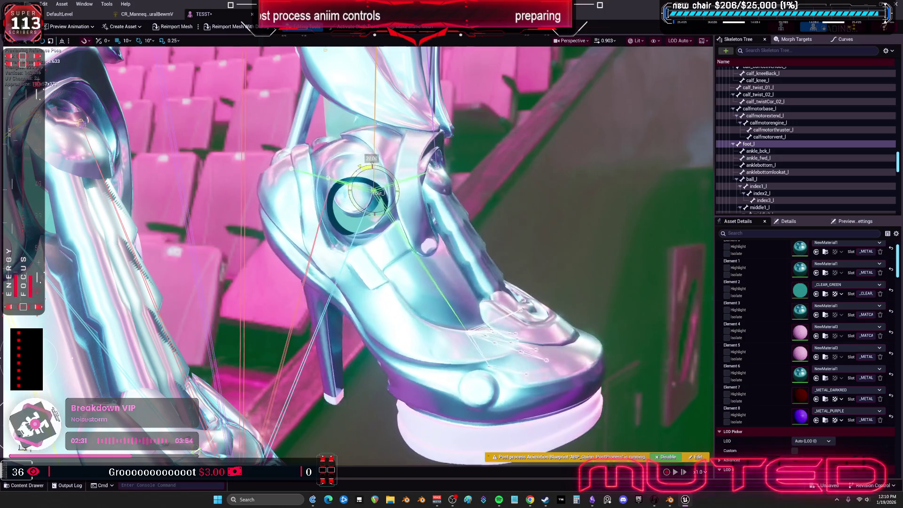
mouse_move(391, 186)
mouse_down()
mouse_move(356, 186)
mouse_move(382, 167)
mouse_move(429, 187)
mouse_up()
mouse_move(429, 187)
right_down()
mouse_move(489, 169)
mouse_move(398, 207)
right_up()
double_click(799, 310)
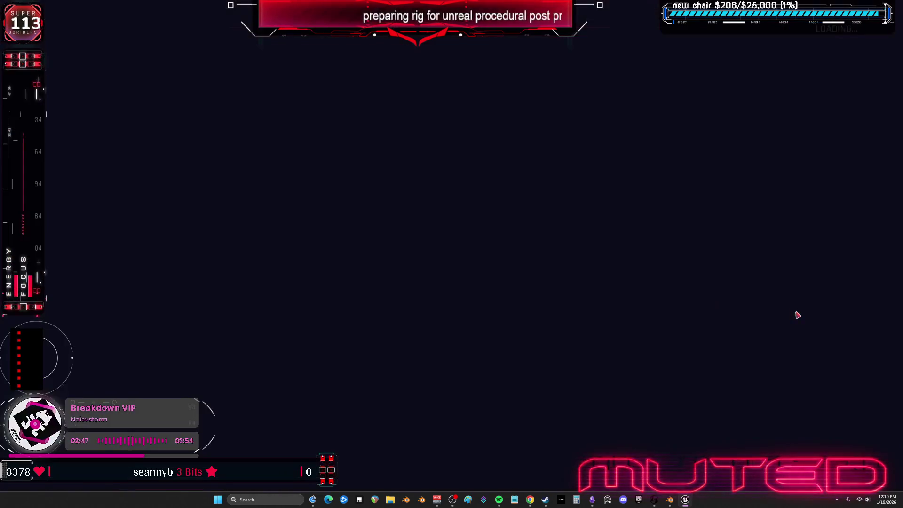
Step: Set NewMaterial1's Metallic to 0 and Roughness to 0.78, apply, and darken the teal base colour
click(475, 90)
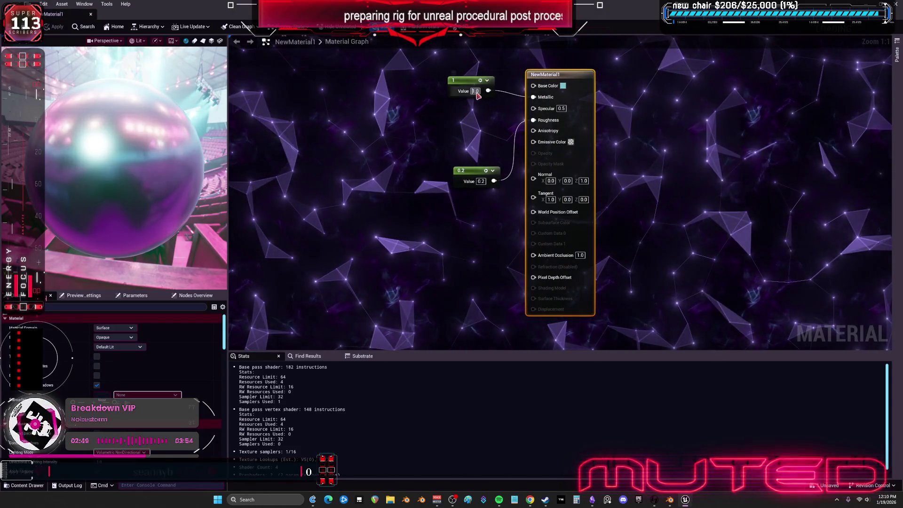
text(0)
key(Return)
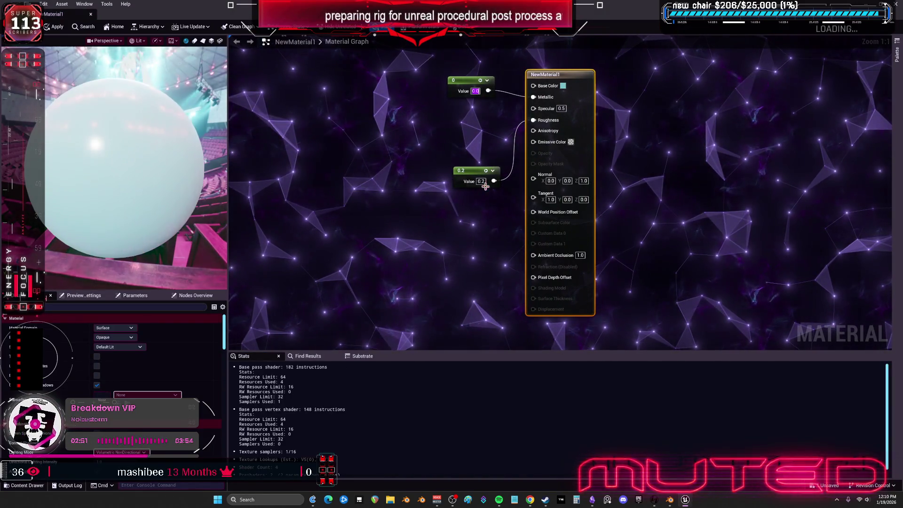
click(479, 181)
text(0.78)
key(Return)
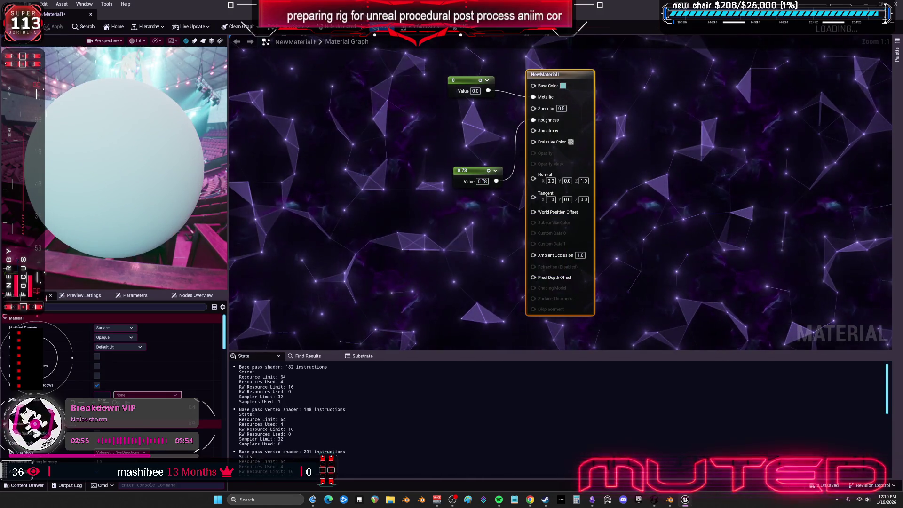
click(562, 86)
click(670, 151)
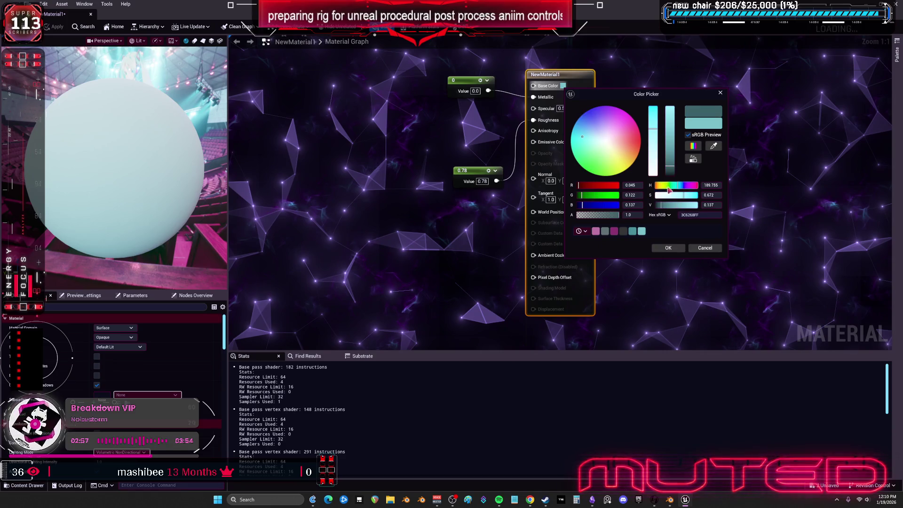
click(679, 250)
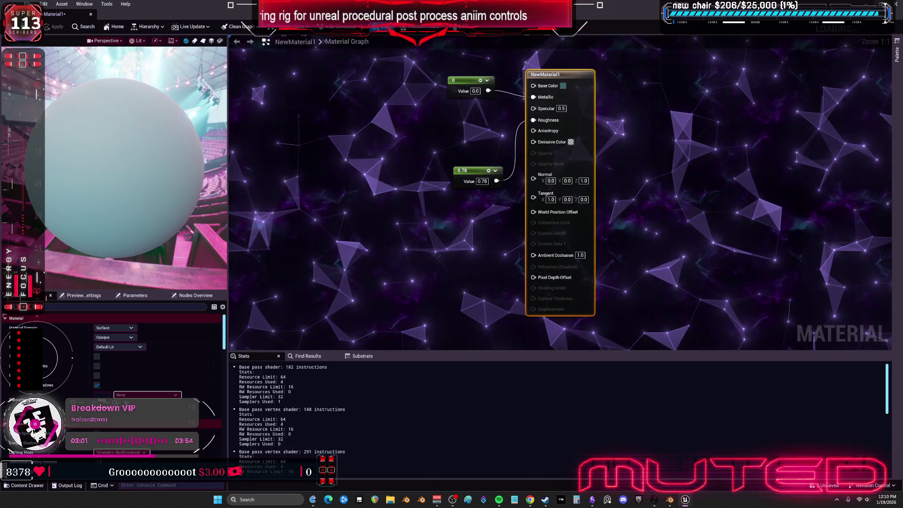
Step: Back in the TESST mesh editor, rotate foot_l to about 38 degrees to test the ankle socket
key(alt+Tab)
drag(328, 176, 320, 207)
mouse_move(321, 287)
mouse_down()
mouse_move(319, 243)
mouse_move(363, 246)
mouse_move(323, 242)
mouse_move(346, 180)
mouse_move(348, 204)
mouse_move(339, 202)
mouse_move(358, 210)
mouse_up()
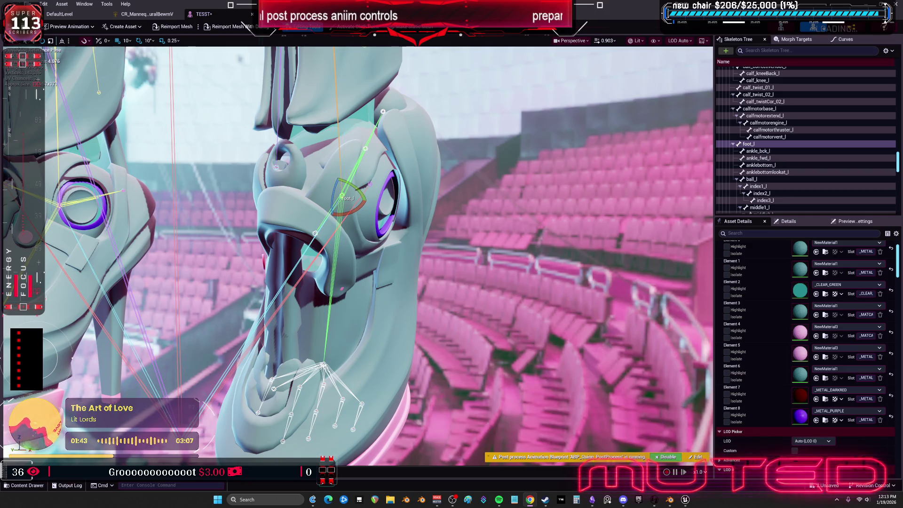
Step: Frame both boots, select thigh_l and swing the left leg outward to about -25 degrees
right_drag(462, 171, 463, 170)
right_drag(487, 200, 498, 199)
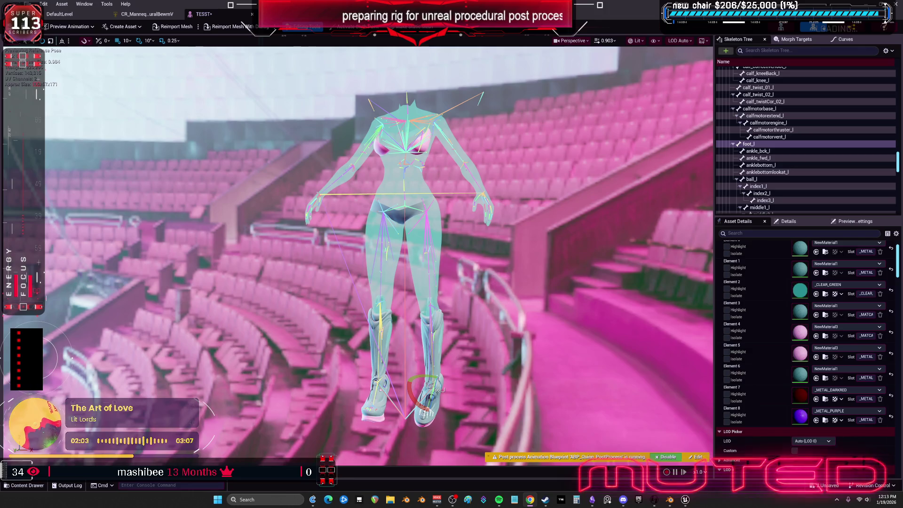
middle_drag(405, 235, 404, 367)
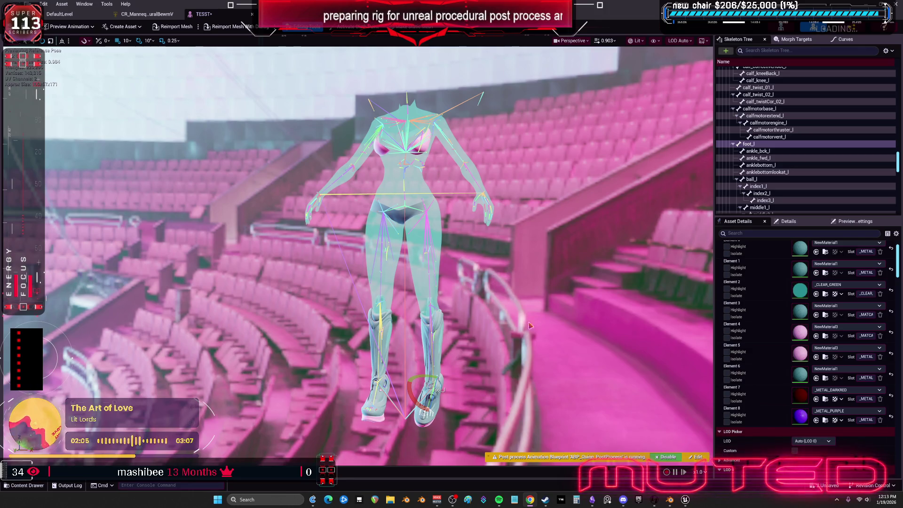
scroll(357, 254, up, 5)
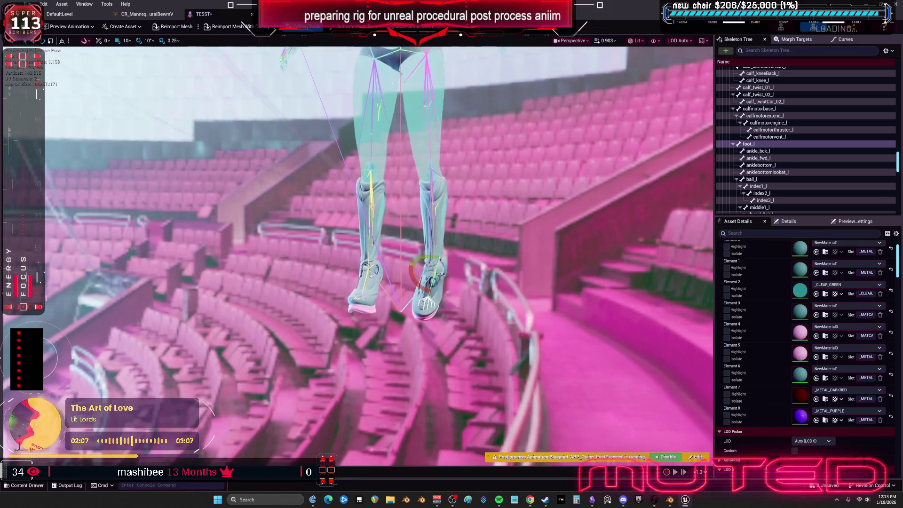
scroll(404, 231, down, 5)
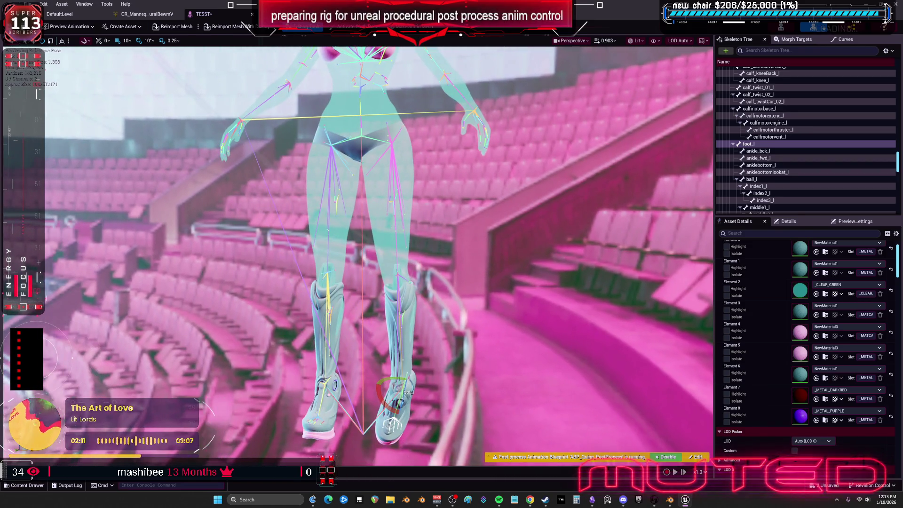
click(390, 155)
mouse_move(403, 120)
mouse_down()
mouse_move(417, 146)
mouse_move(395, 118)
mouse_move(414, 134)
mouse_move(405, 118)
mouse_move(419, 161)
mouse_up()
right_drag(460, 171, 460, 200)
Step: Switch the viewport from Lit to Wireframe and move in close to the leg and foot bones
click(637, 41)
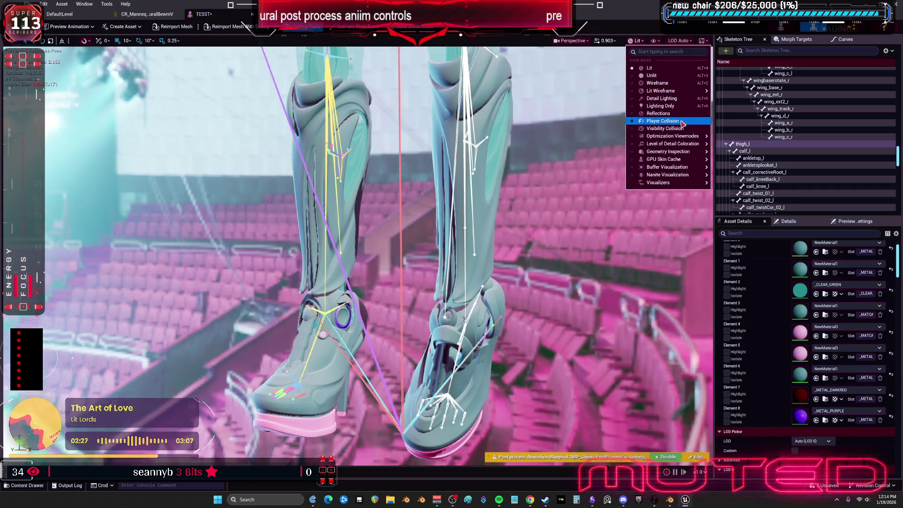
click(657, 83)
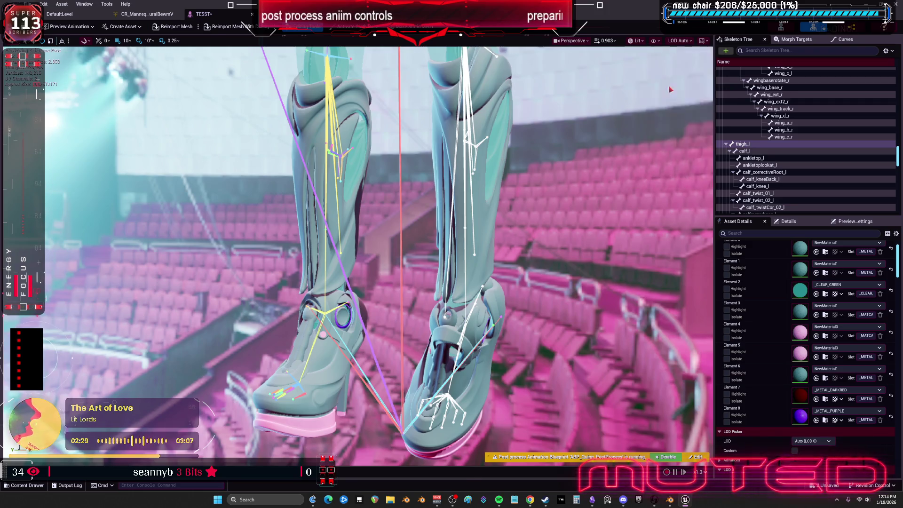
mouse_move(376, 235)
right_down()
mouse_move(376, 179)
mouse_move(376, 235)
mouse_move(447, 235)
right_up()
mouse_move(533, 210)
right_down()
mouse_move(503, 217)
mouse_move(526, 211)
right_up()
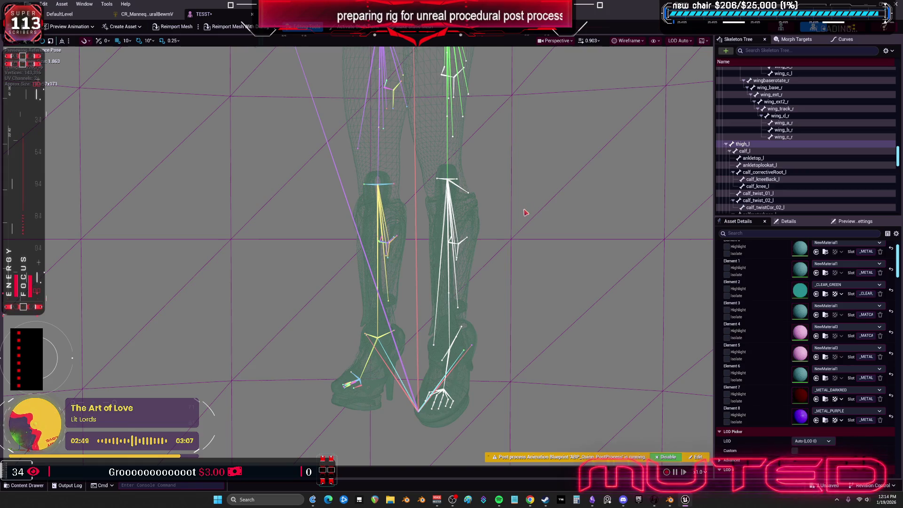
right_drag(532, 246, 483, 239)
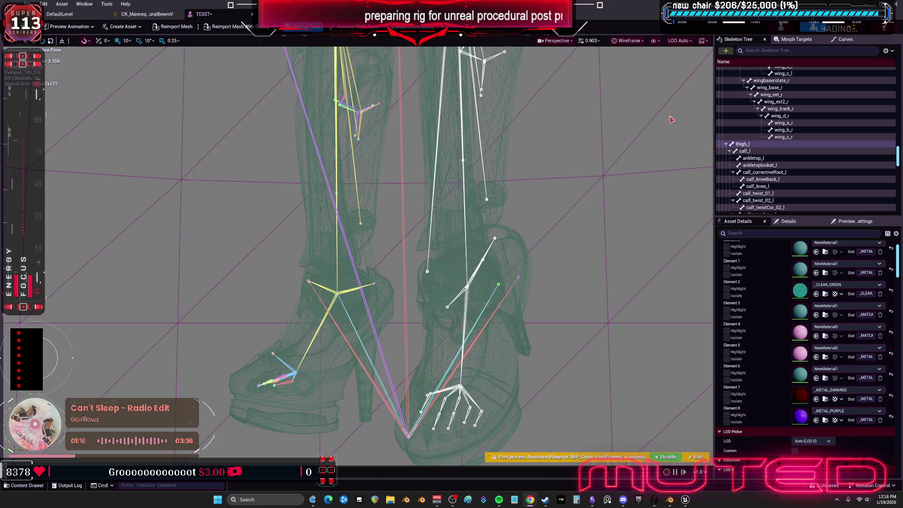
Step: Open the view-mode list for the wireframe view of the shoe bones
click(617, 42)
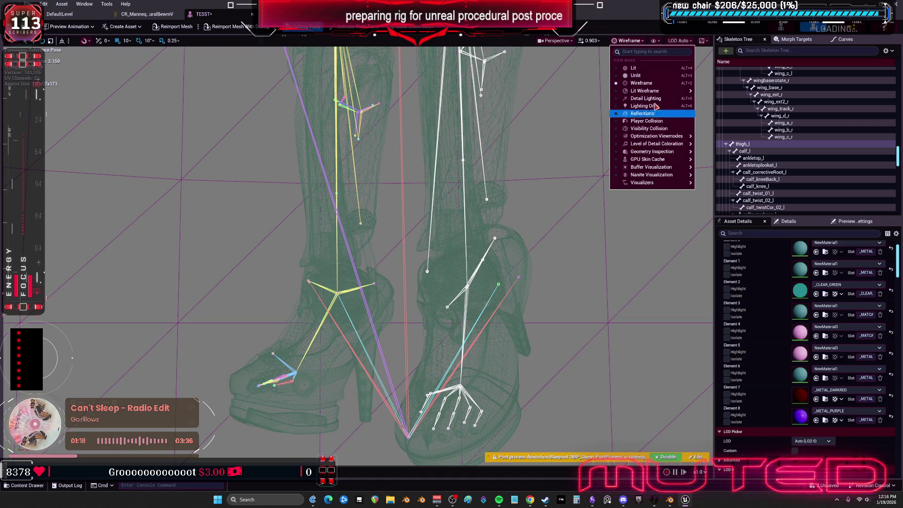
Step: Switch the viewport to Lit Wireframe and raise the wireframe opacity so mesh lines look darker
click(640, 117)
scroll(632, 186, up, 10)
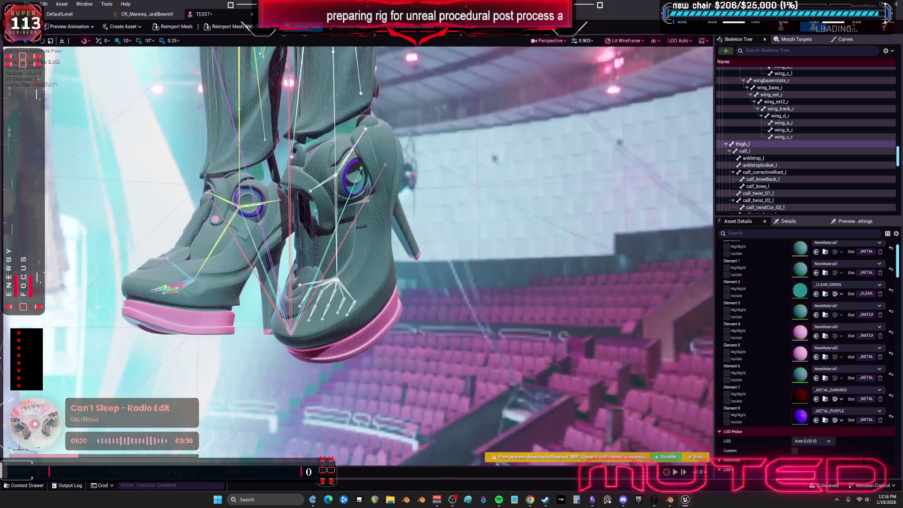
scroll(612, 88, down, 3)
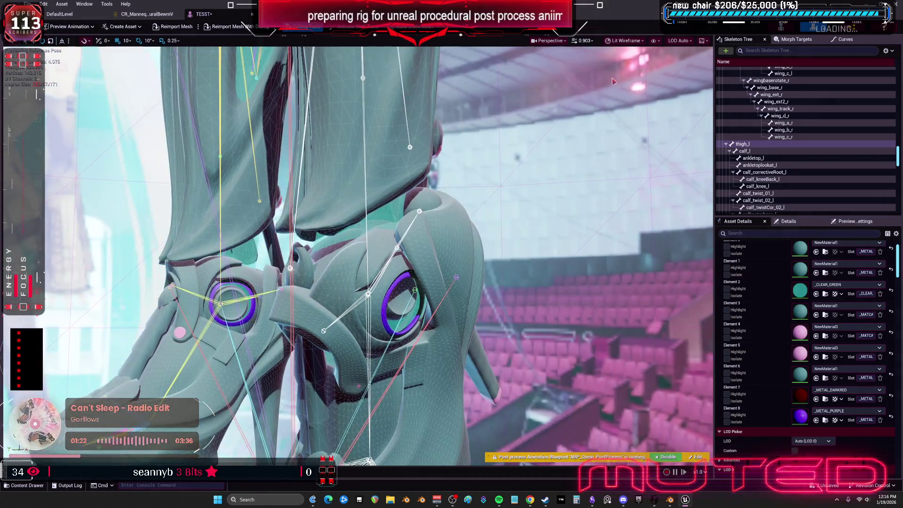
click(641, 42)
mouse_move(668, 91)
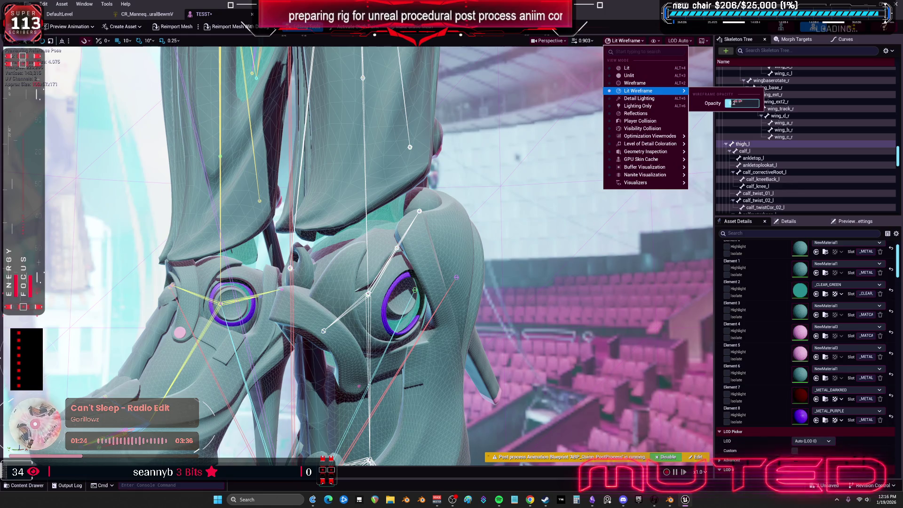
drag(734, 103, 757, 103)
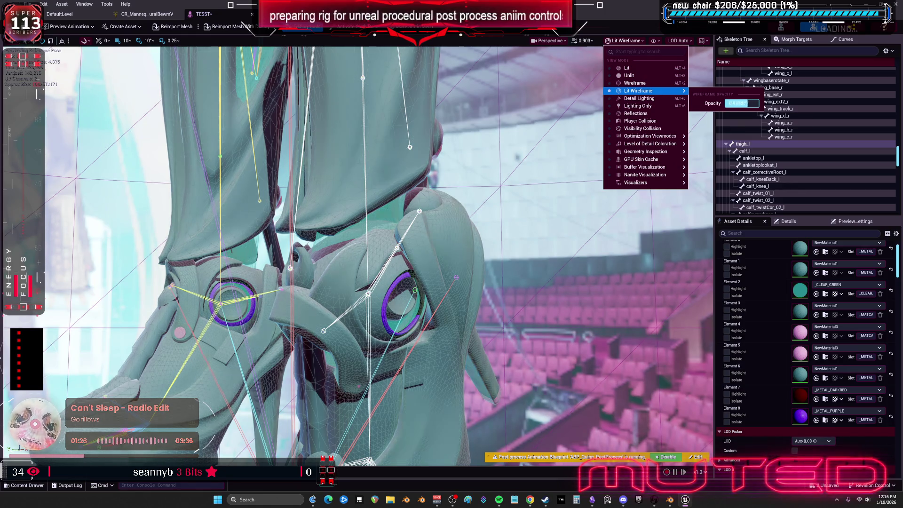
click(682, 253)
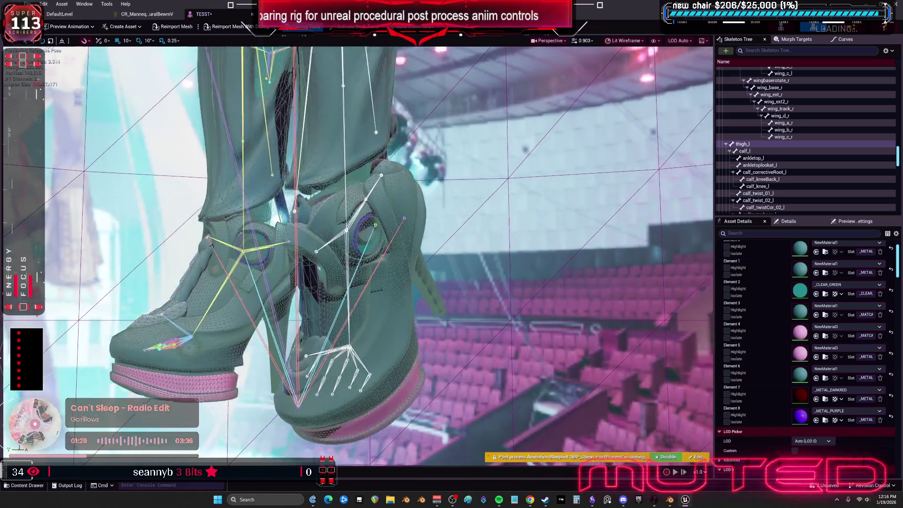
Step: Select the foot_l bone on the shoe and frame it with F
mouse_move(357, 254)
right_down()
mouse_move(329, 263)
mouse_move(372, 257)
right_up()
right_drag(574, 221, 583, 221)
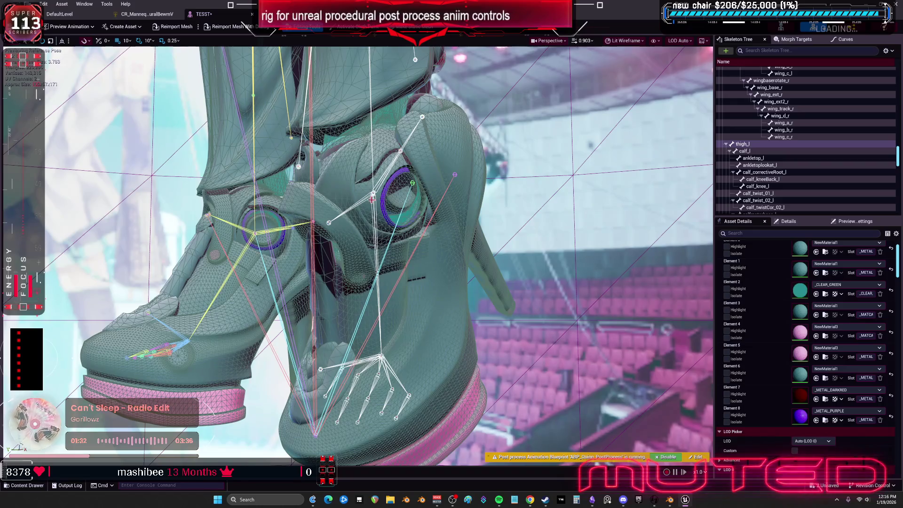
click(373, 198)
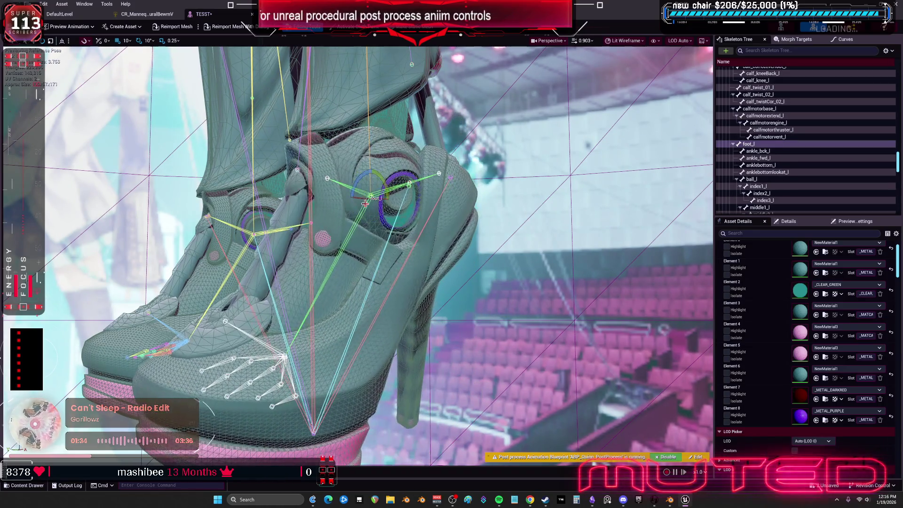
click(388, 183)
scroll(383, 183, up, 2)
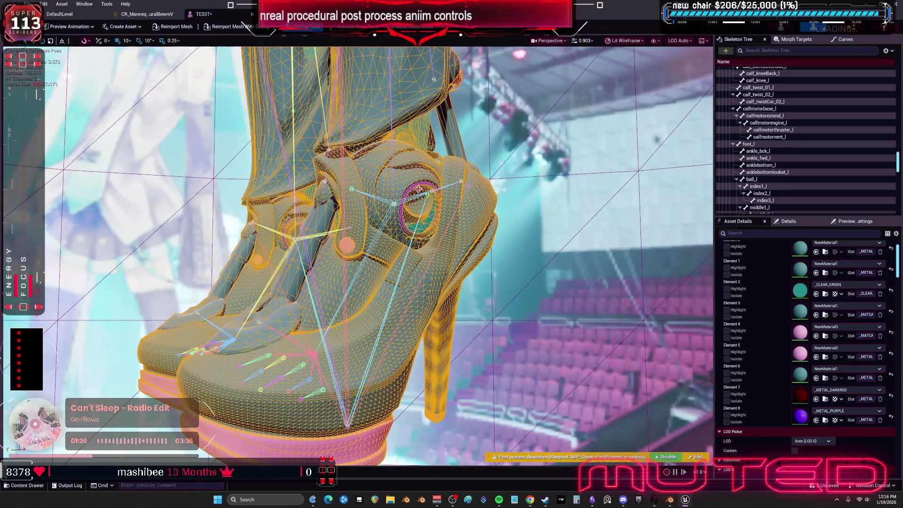
click(389, 215)
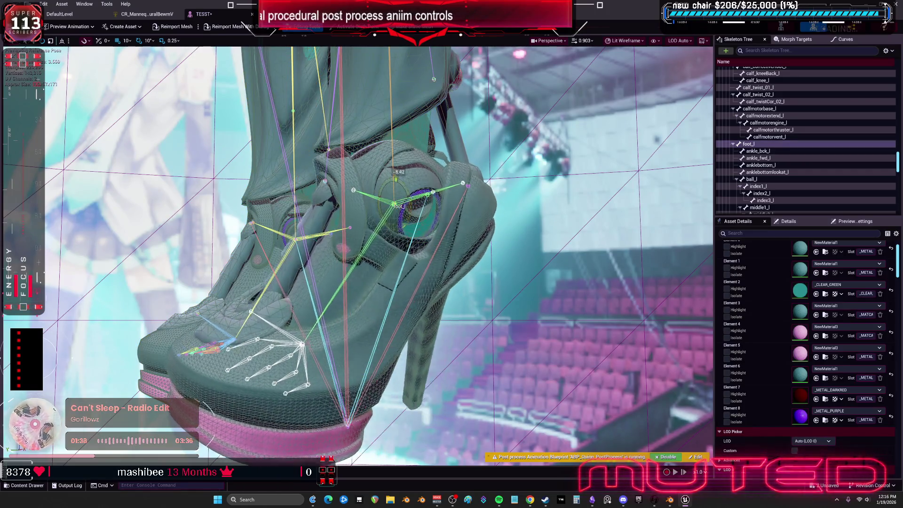
key(f)
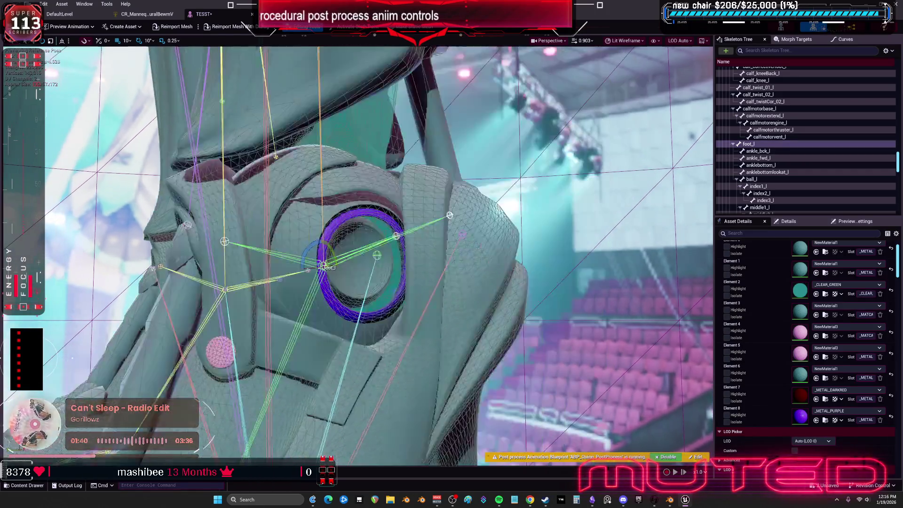
Step: Swing foot_l back and forth to stress the ankle socket, viewing the heel up close
mouse_move(357, 254)
alt+mouse_down()
mouse_move(423, 231)
mouse_move(416, 248)
mouse_move(423, 238)
alt+mouse_up()
mouse_move(446, 206)
mouse_down()
mouse_move(438, 221)
mouse_move(447, 210)
mouse_move(396, 230)
mouse_move(429, 234)
mouse_move(421, 231)
mouse_up()
right_drag(417, 243, 421, 242)
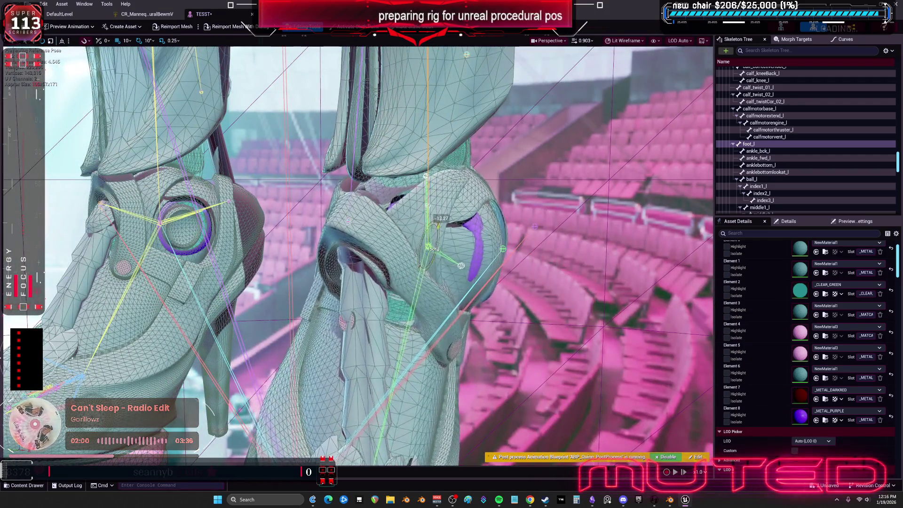
mouse_move(406, 239)
mouse_down()
mouse_move(431, 242)
mouse_move(406, 238)
mouse_up()
mouse_move(406, 238)
right_down()
mouse_move(454, 233)
mouse_move(430, 193)
right_up()
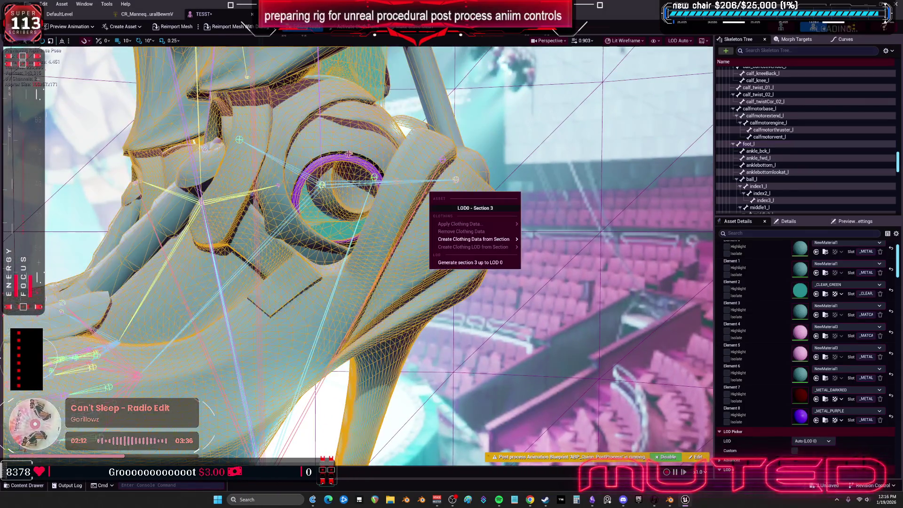
Step: Select foot_l and inspect the ankle joint from several close angles
click(322, 185)
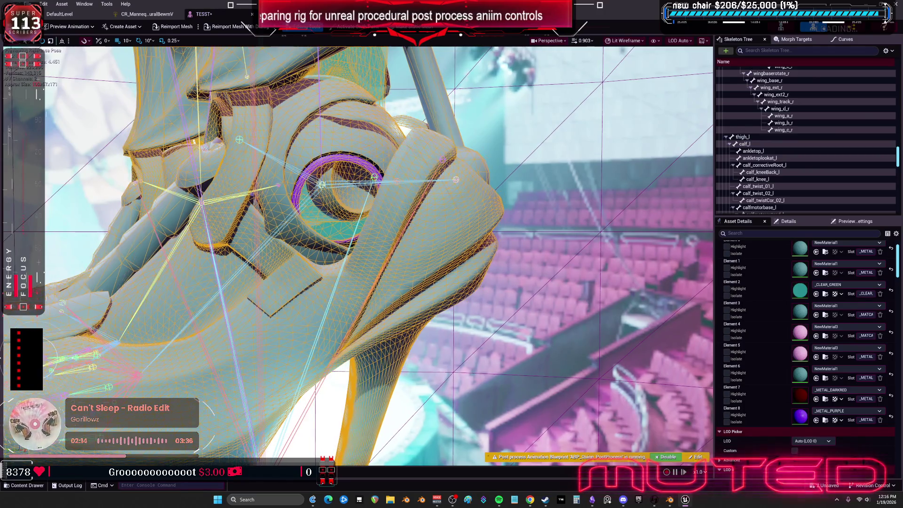
alt+drag(315, 164, 500, 213)
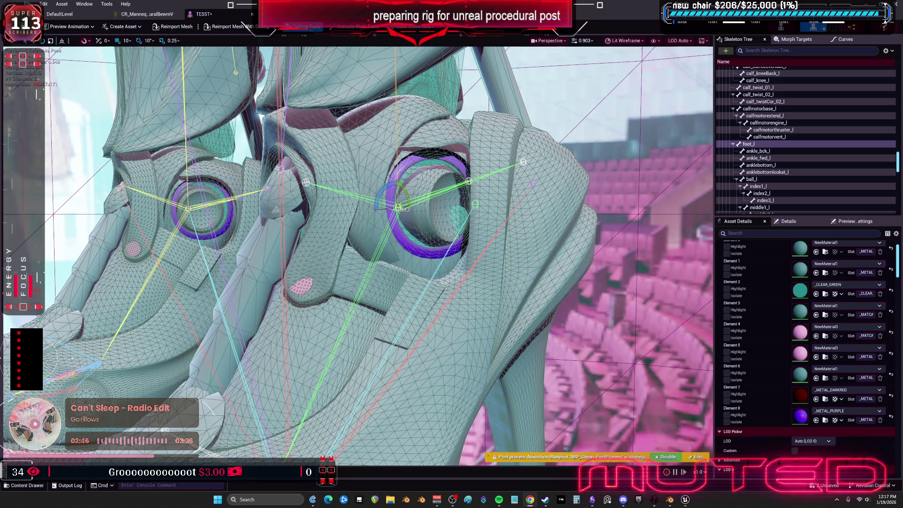
mouse_move(357, 254)
mouse_down()
mouse_move(301, 254)
mouse_move(357, 245)
mouse_up()
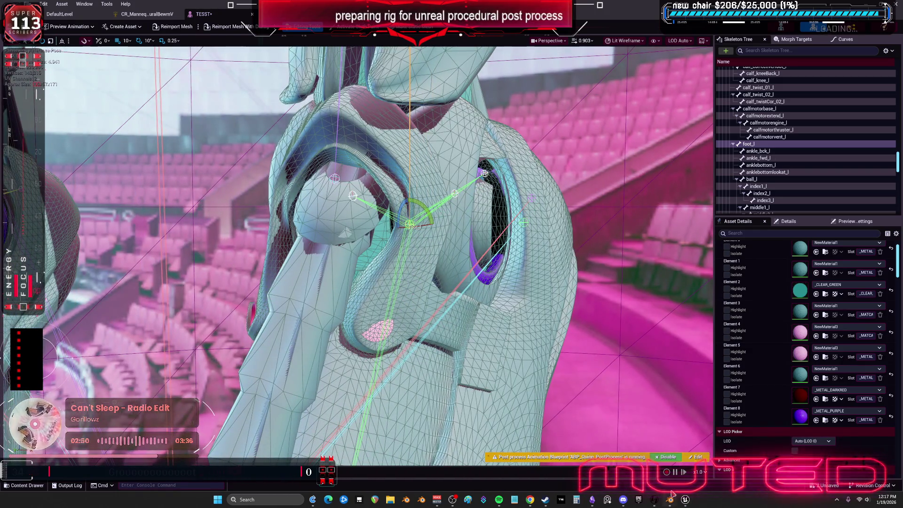
Step: Switch to Blender and select the shoe mesh aaaa.008 on the foot rig
key(alt+Tab)
middle_drag(372, 226, 358, 219)
click(359, 219)
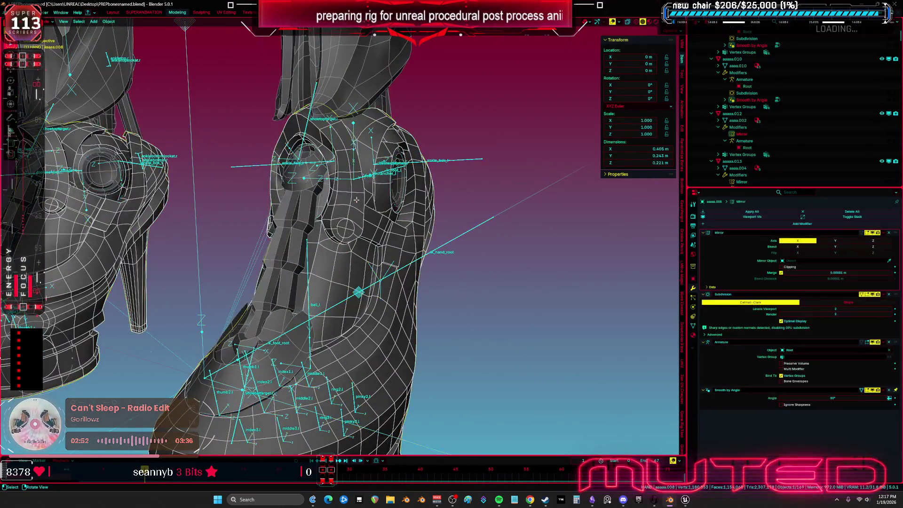
key(KP_Decimal)
key(Tab)
alt+click(361, 264)
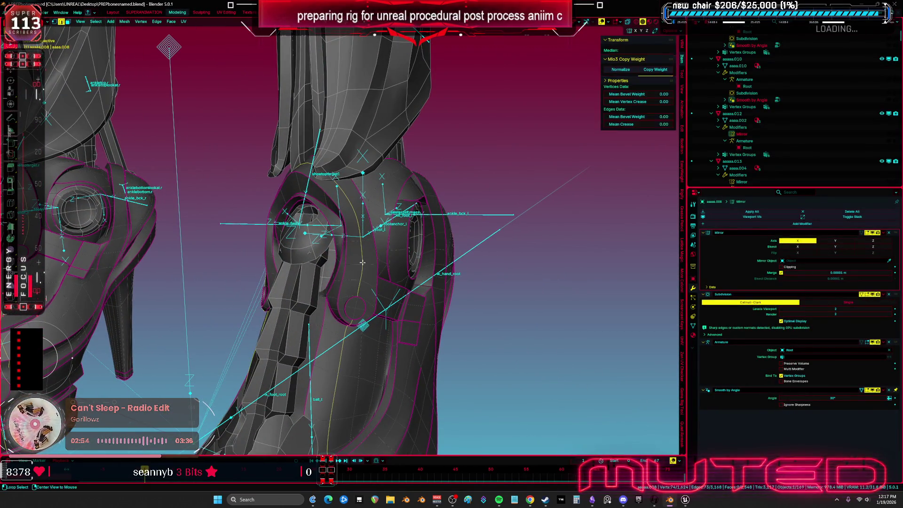
mouse_move(362, 263)
middle_down()
mouse_move(315, 279)
mouse_move(344, 287)
middle_up()
key(alt+z)
mouse_move(471, 401)
mouse_down()
mouse_move(350, 354)
mouse_move(188, 235)
mouse_move(178, 214)
mouse_up()
scroll(393, 215, up, 8)
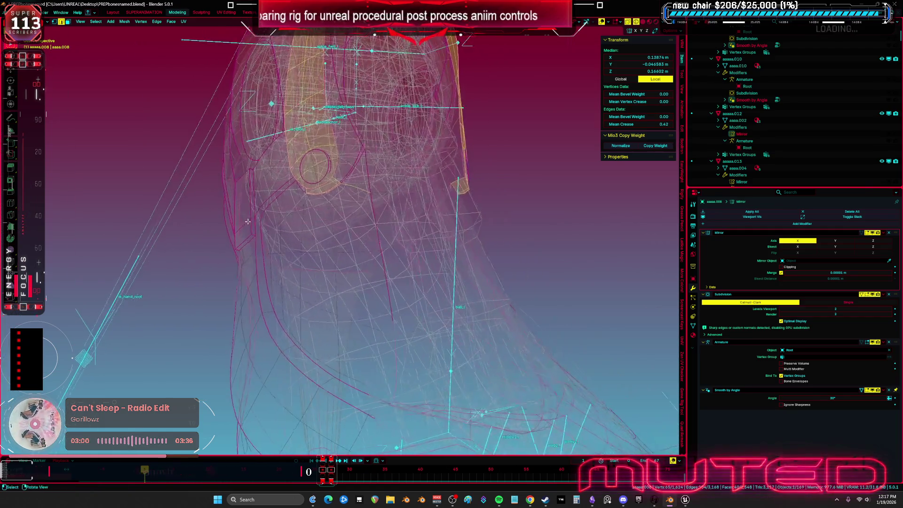
key(alt+z)
middle_drag(376, 217, 394, 214)
mouse_move(336, 213)
middle_down()
mouse_move(376, 202)
mouse_move(348, 224)
mouse_move(465, 291)
middle_up()
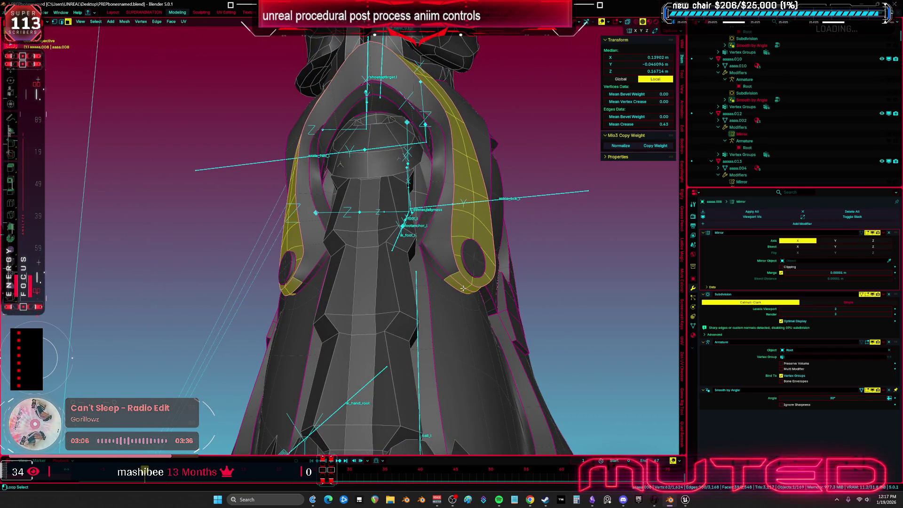
mouse_move(369, 272)
middle_down()
mouse_move(334, 320)
mouse_move(409, 328)
mouse_move(329, 325)
middle_up()
key(ctrl+l)
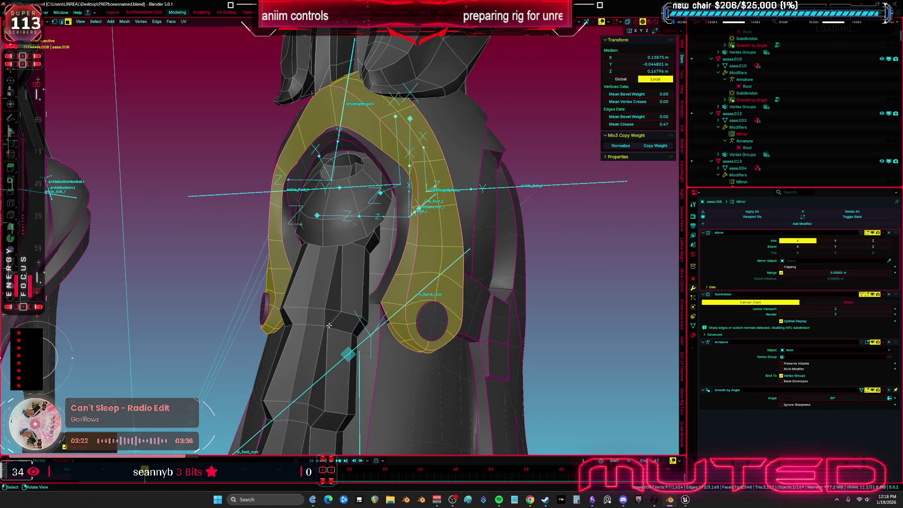
middle_drag(329, 325, 423, 212)
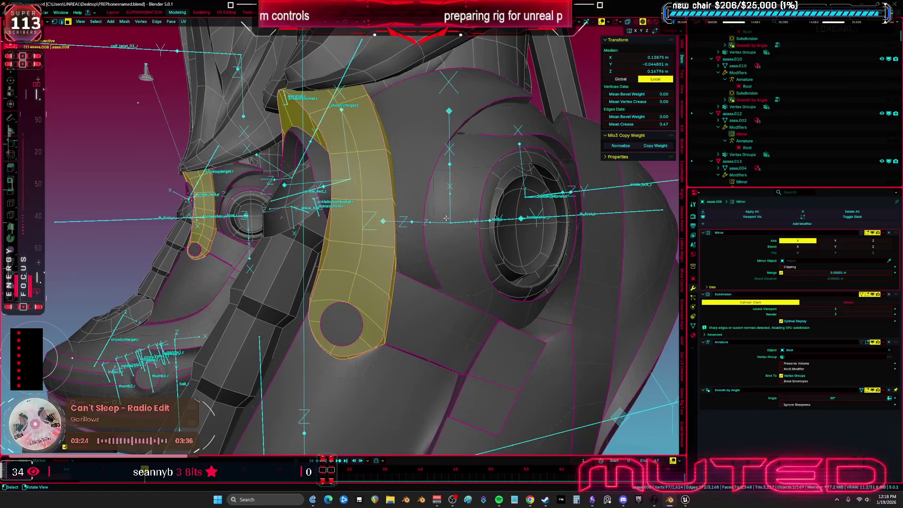
click(461, 198)
click(421, 151)
key(alt+z)
key(ctrl+KP_Add)
key(ctrl+KP_Add)
key(ctrl+KP_Add)
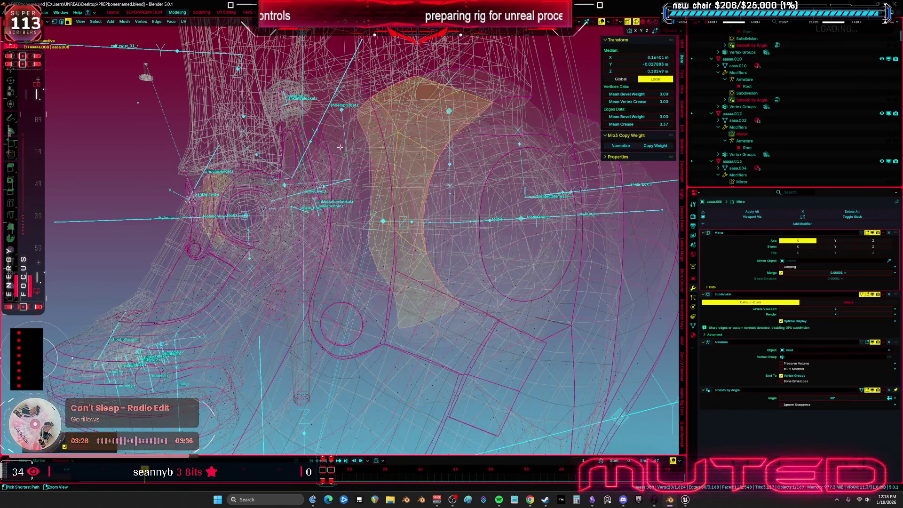
key(alt+z)
scroll(340, 147, up, 5)
middle_drag(339, 147, 296, 147)
key(ctrl+KP_Add)
key(ctrl+KP_Add)
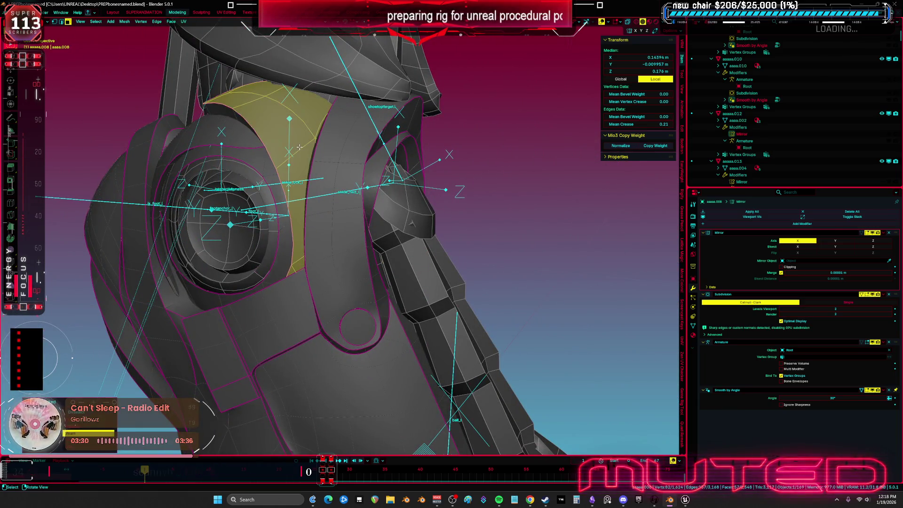
key(alt+z)
mouse_move(320, 175)
middle_down()
mouse_move(442, 164)
mouse_move(478, 150)
middle_up()
scroll(386, 167, up, 3)
key(alt+z)
scroll(415, 164, up, 3)
key(a)
key(alt+a)
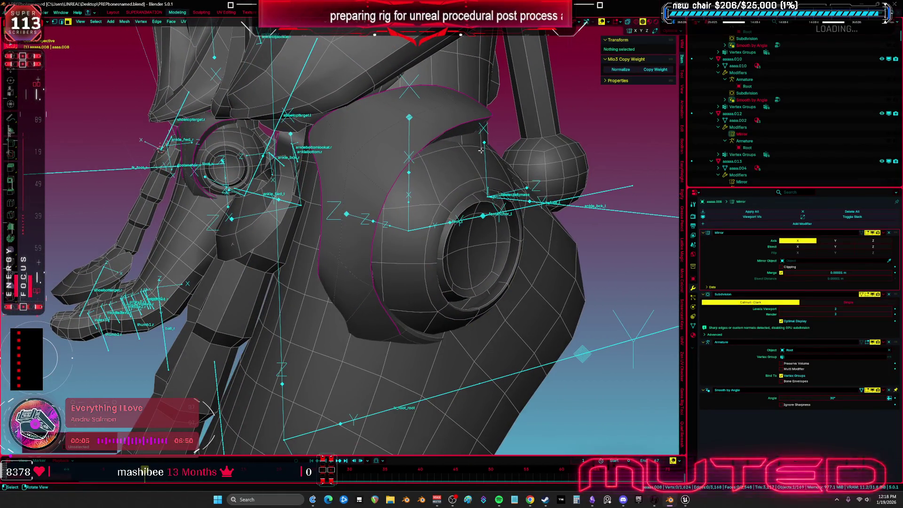
key(ctrl+Tab)
click(444, 241)
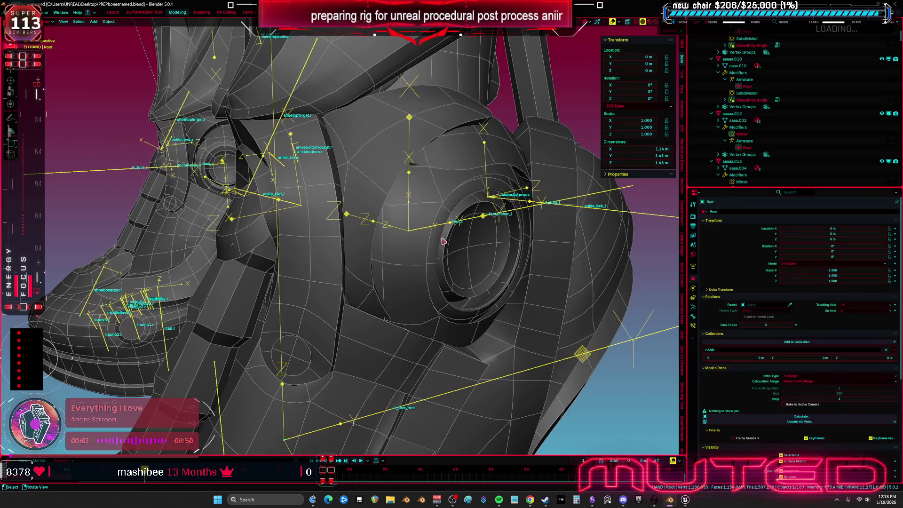
click(411, 206)
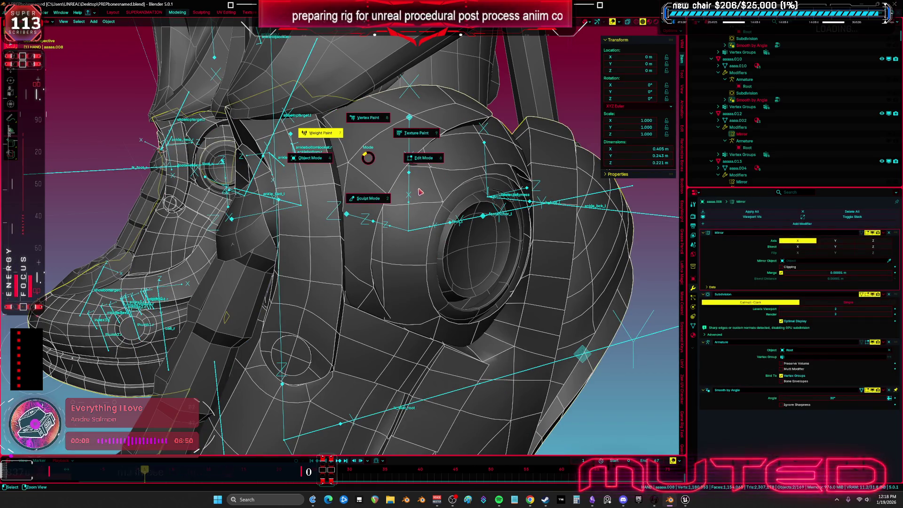
Step: In Weight Paint, compare the ik_foot_l and footanchor_l weights around the ankle socket
click(404, 193)
middle_drag(371, 221, 326, 224)
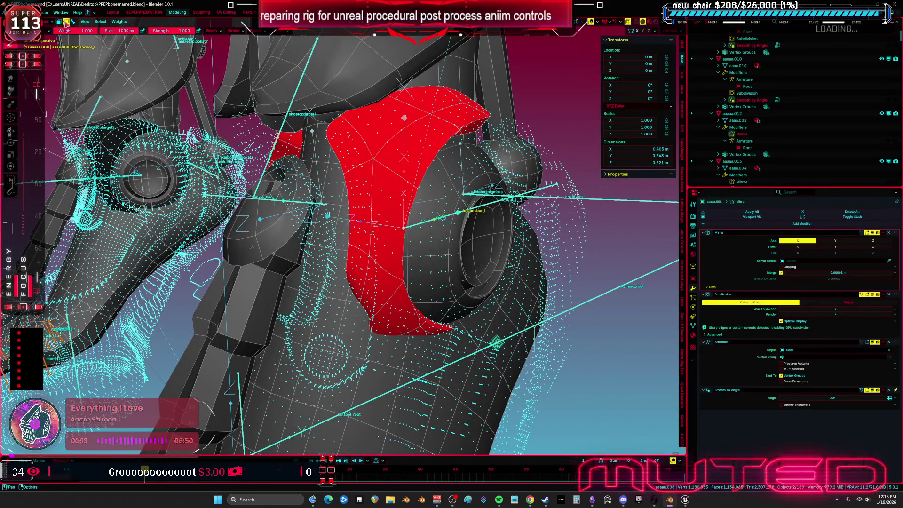
click(73, 21)
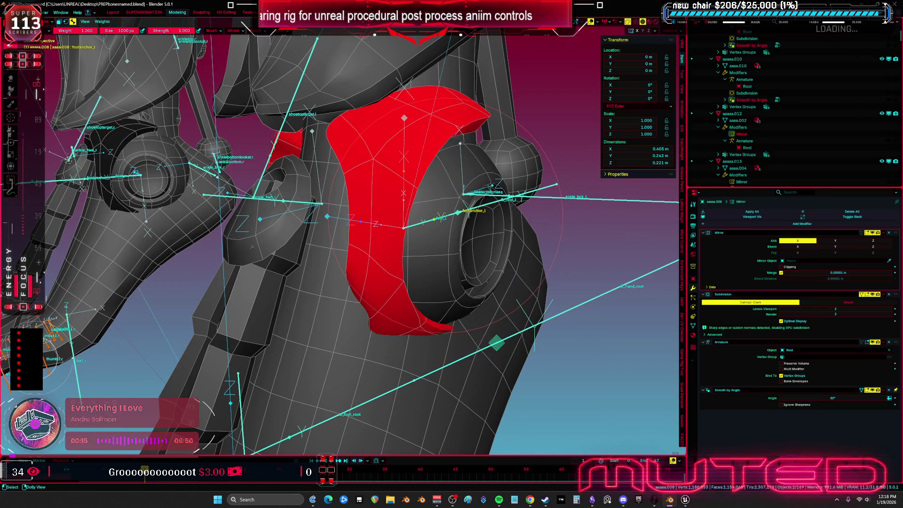
ctrl+click(527, 193)
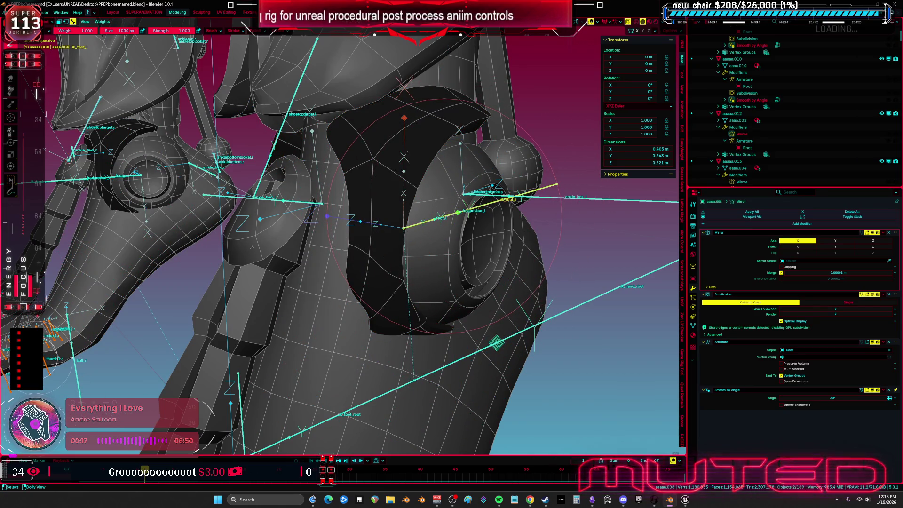
ctrl+click(447, 214)
mouse_move(447, 215)
middle_down()
mouse_move(410, 218)
mouse_move(579, 221)
middle_up()
middle_drag(400, 225, 408, 222)
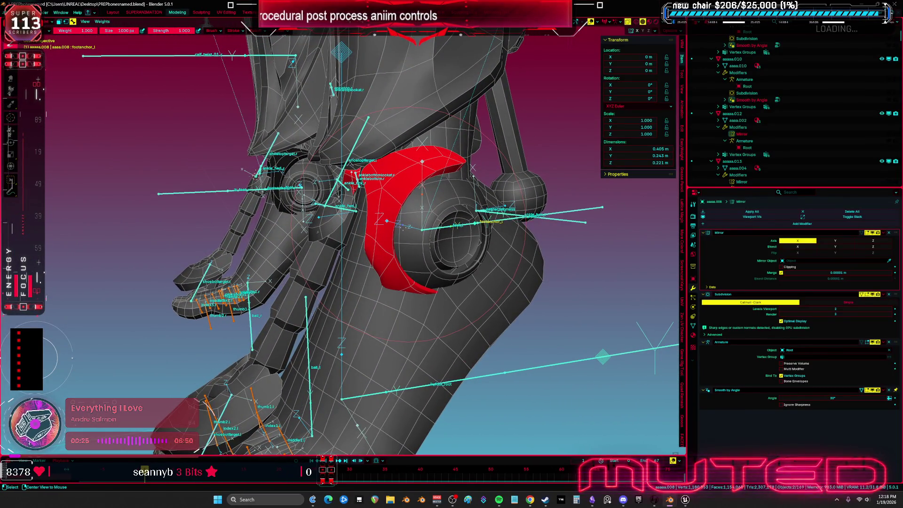
Step: Return the shoe mesh to Edit Mode with all geometry selected and zoom toward the ankle
key(Tab)
key(a)
scroll(429, 230, up, 3)
middle_drag(429, 230, 379, 181)
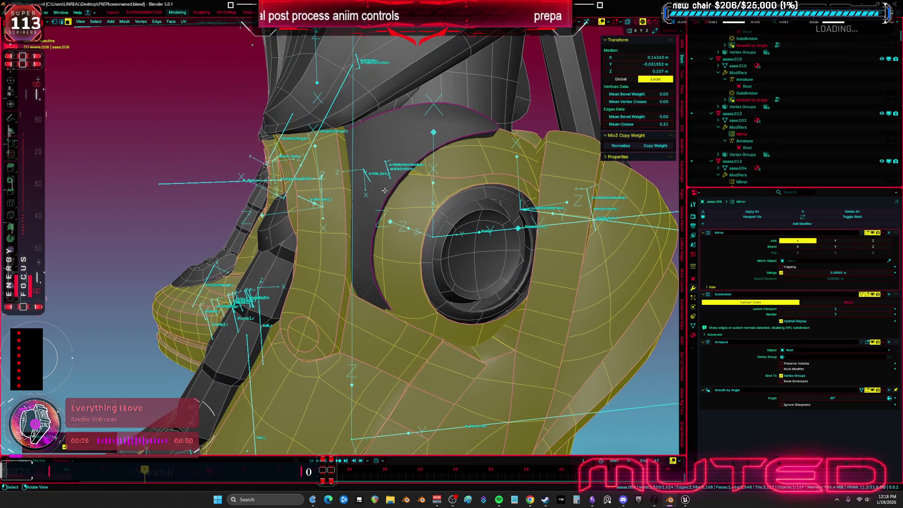
Step: Try an ankle face-band selection, then toggle see-through display on and off
alt+click(390, 198)
key(alt+a)
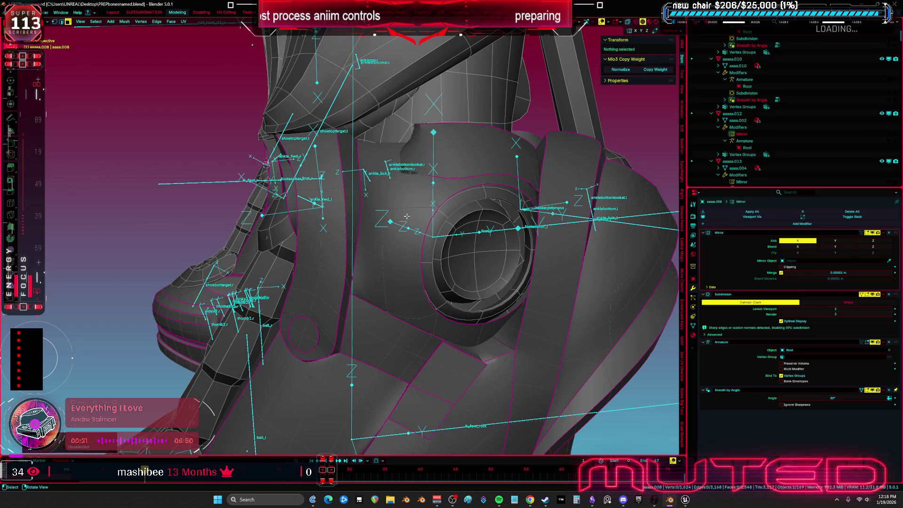
middle_drag(396, 219, 417, 212)
key(a)
key(z)
click(378, 185)
key(z)
click(383, 196)
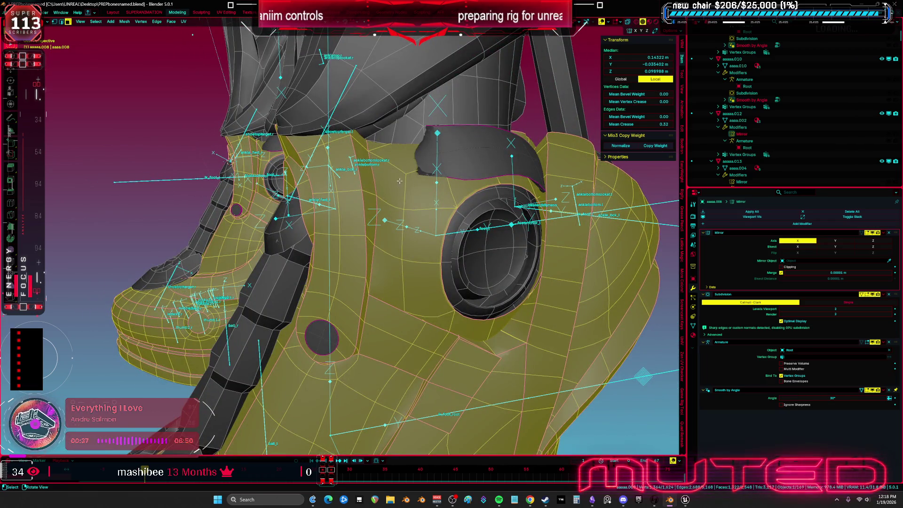
Step: Select a path of faces near the strap across the ankle
click(399, 156)
mouse_move(399, 155)
middle_down()
mouse_move(431, 305)
mouse_move(565, 311)
mouse_move(323, 263)
middle_up()
ctrl+click(431, 306)
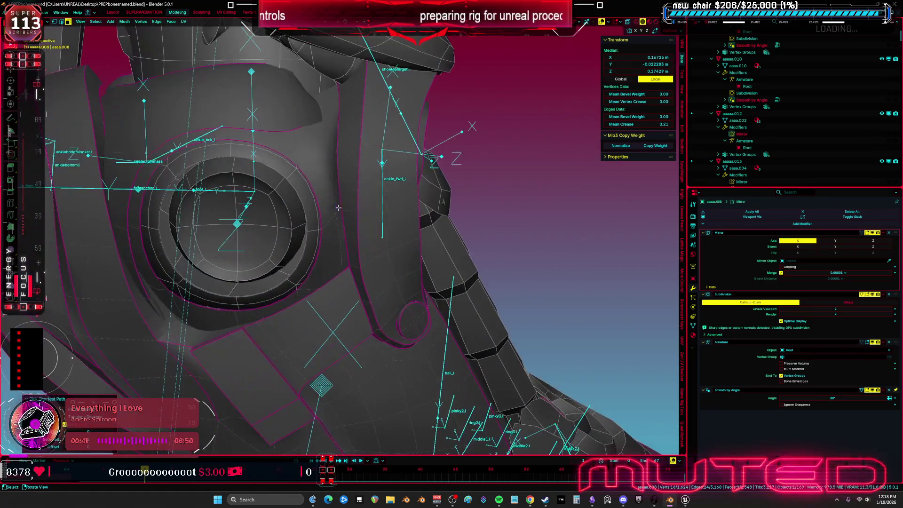
scroll(324, 263, up, 3)
shift+click(304, 293)
mouse_move(305, 293)
middle_down()
mouse_move(381, 200)
mouse_move(403, 202)
middle_up()
Step: Select the curved strips above both sockets, grow them twice, and separate them into their own object
key(Tab)
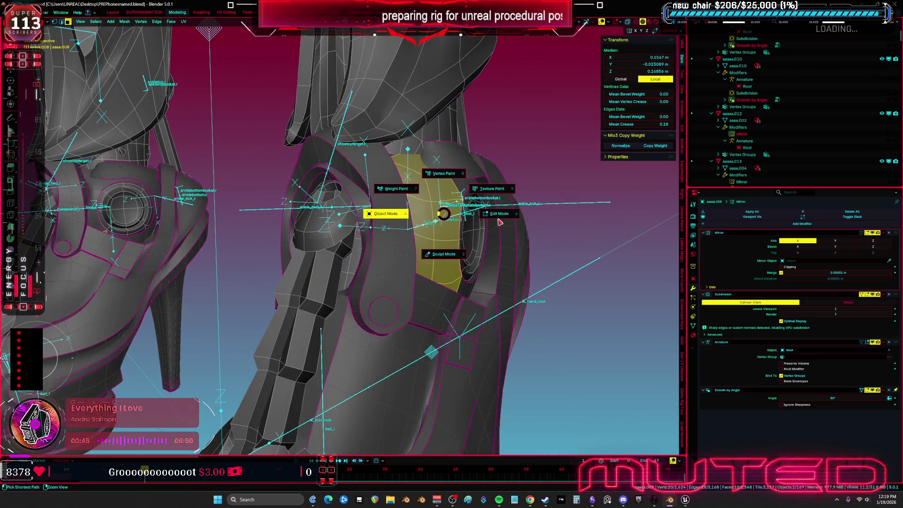
key(Tab)
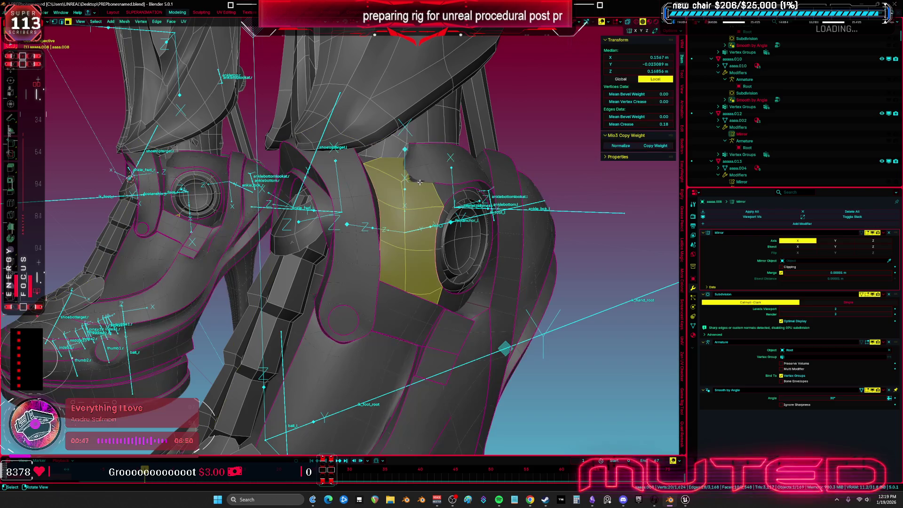
alt+click(468, 179)
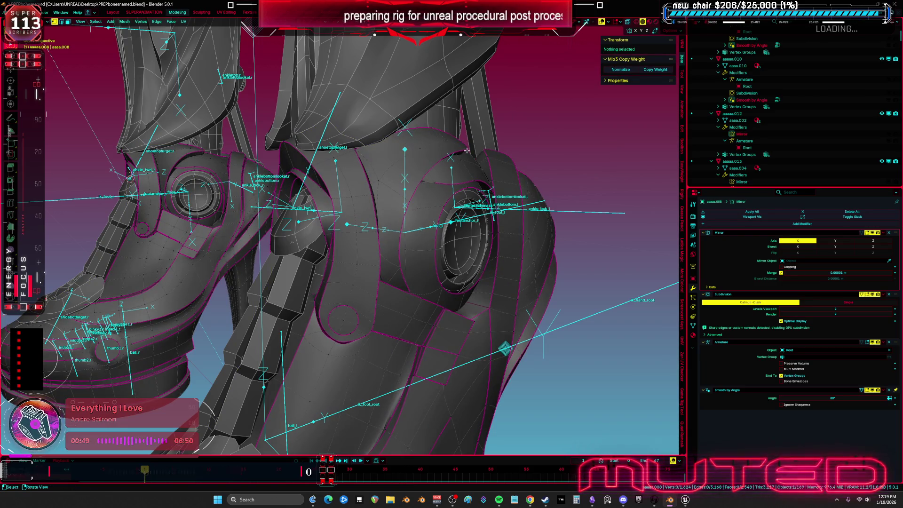
key(ctrl+z)
key(ctrl+shift+z)
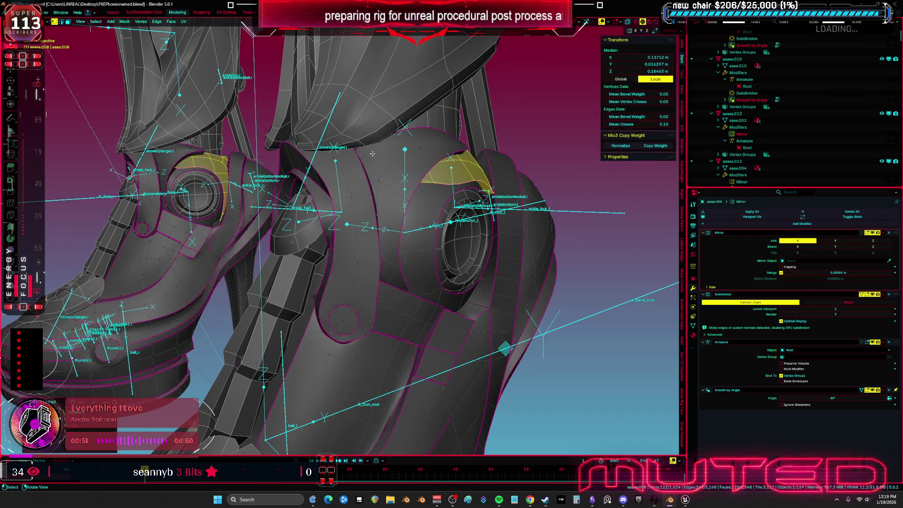
key(ctrl+KP_Add)
middle_drag(523, 109, 424, 141)
key(ctrl+KP_Add)
middle_drag(329, 152, 353, 172)
key(p)
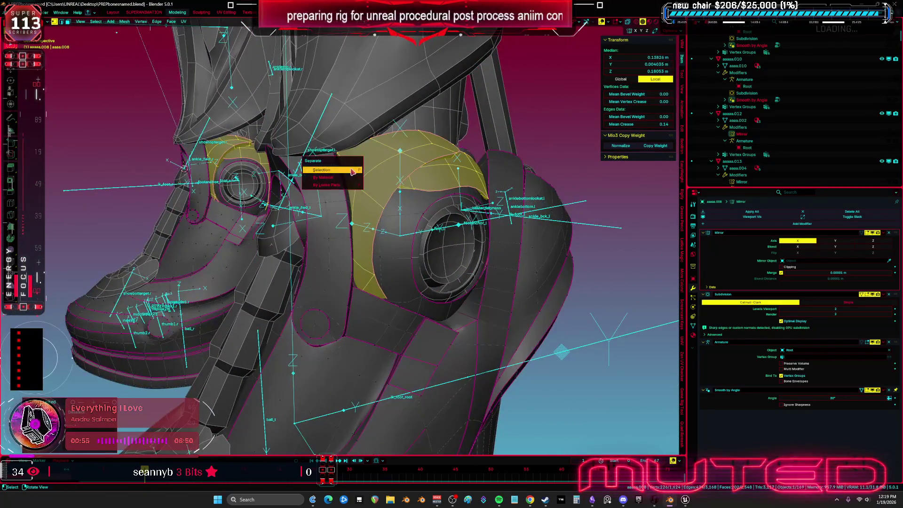
key(Return)
Step: Select the Root armature and put the rig into Pose Mode
key(ctrl+Tab)
click(578, 225)
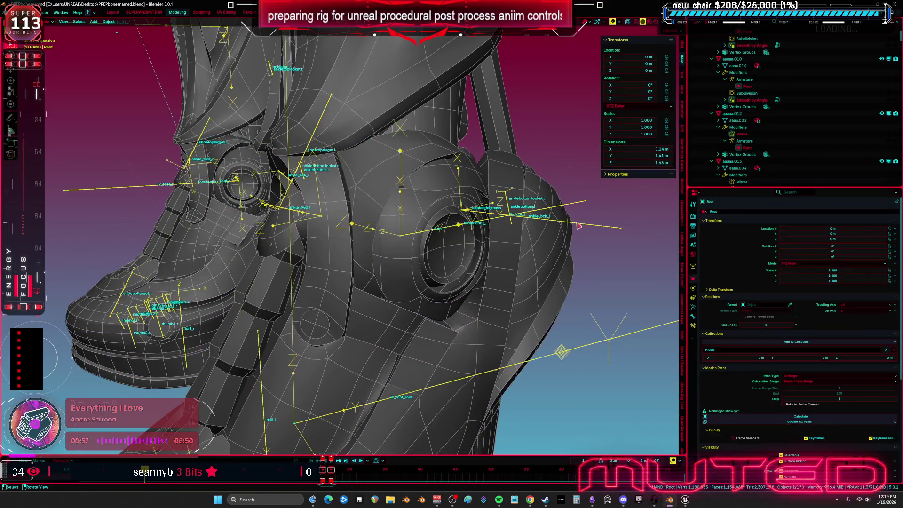
scroll(563, 214, down, 3)
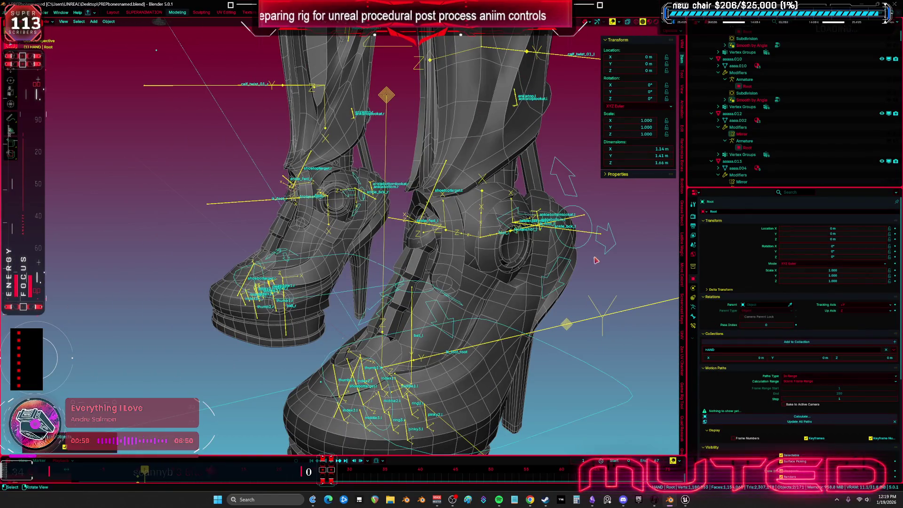
middle_drag(564, 216, 583, 245)
key(ctrl+Tab)
scroll(525, 365, up, 2)
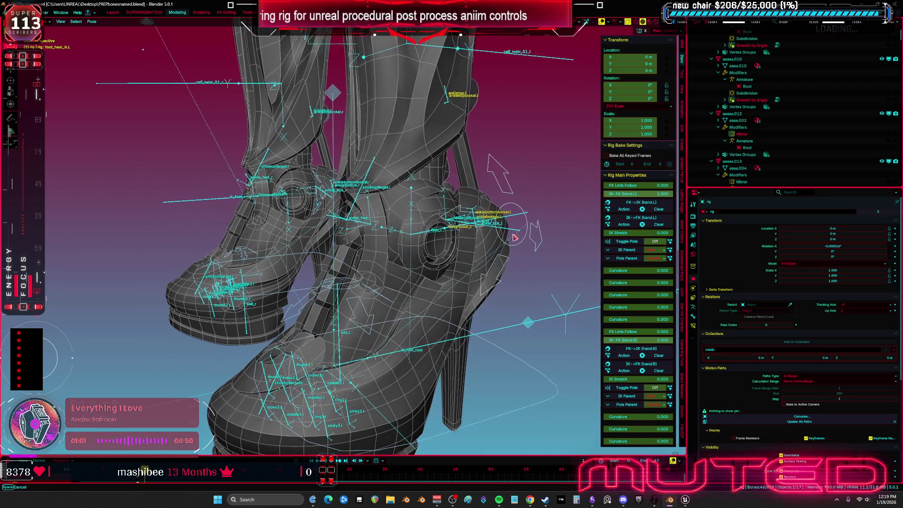
Step: Maximize the 3D view and rotate the left foot IK control to test the ankle
key(ctrl+space)
scroll(654, 309, up, 2)
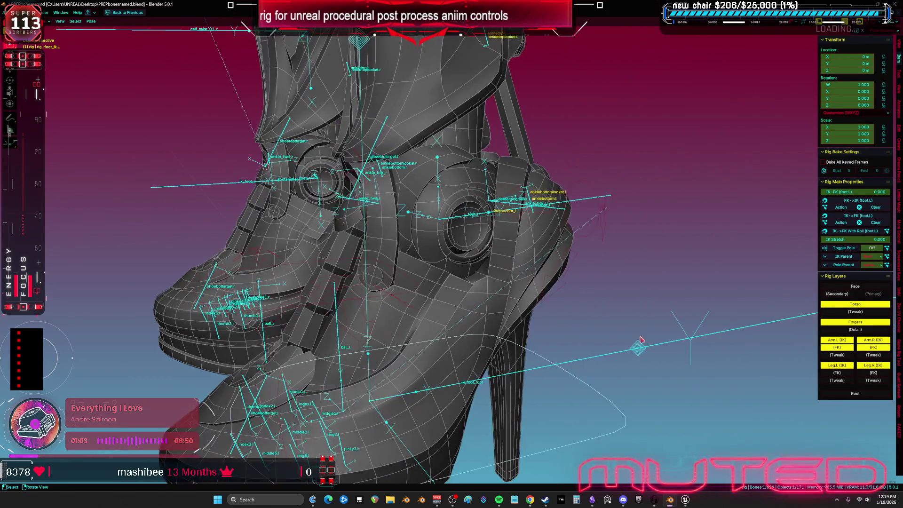
key(r)
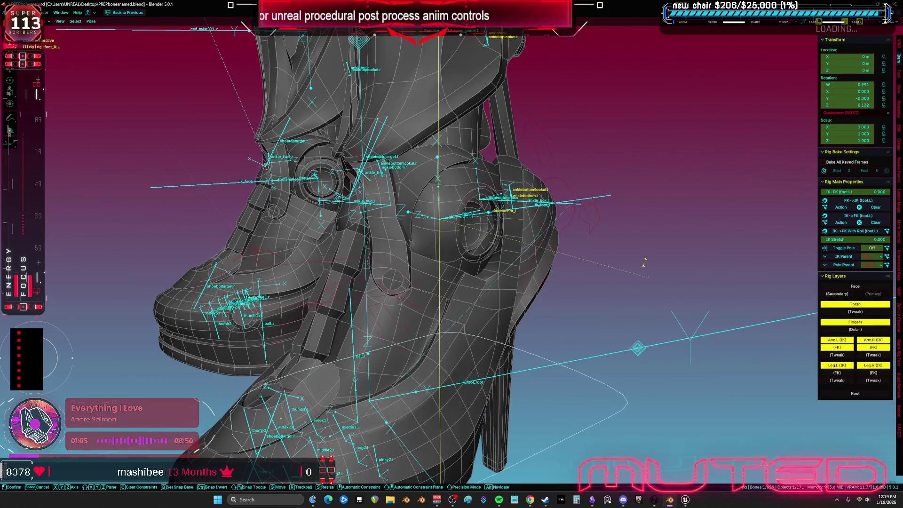
click(613, 220)
Step: Back in Object Mode, hide the small separated piece aaaaa.019
key(ctrl+Tab)
middle_drag(612, 220, 466, 218)
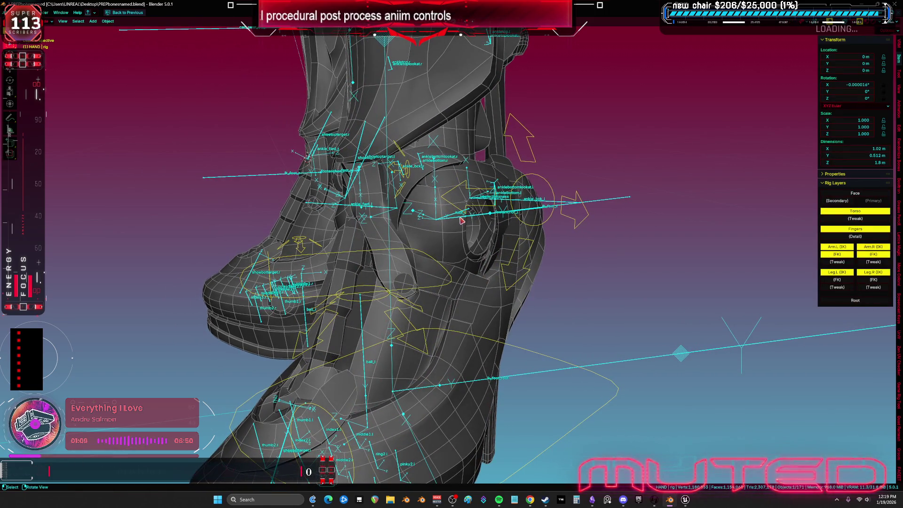
click(451, 235)
click(416, 186)
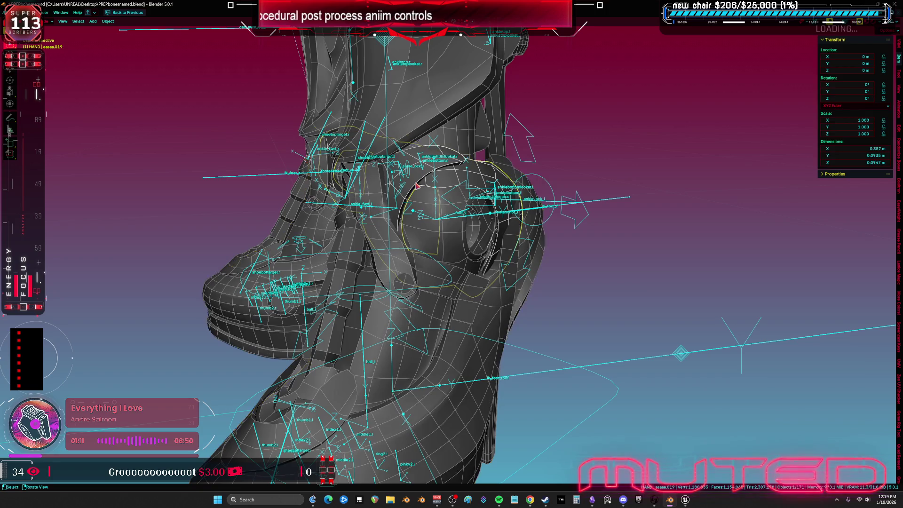
key(h)
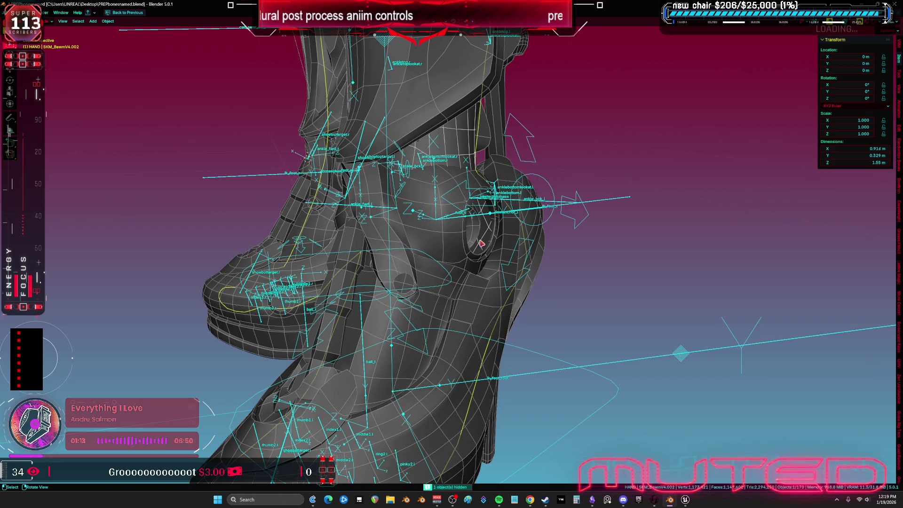
scroll(481, 244, up, 2)
Step: Select the Root armature and shoe mesh aaaa.008, then enter Weight Paint on the ankle
click(459, 243)
scroll(426, 246, up, 1)
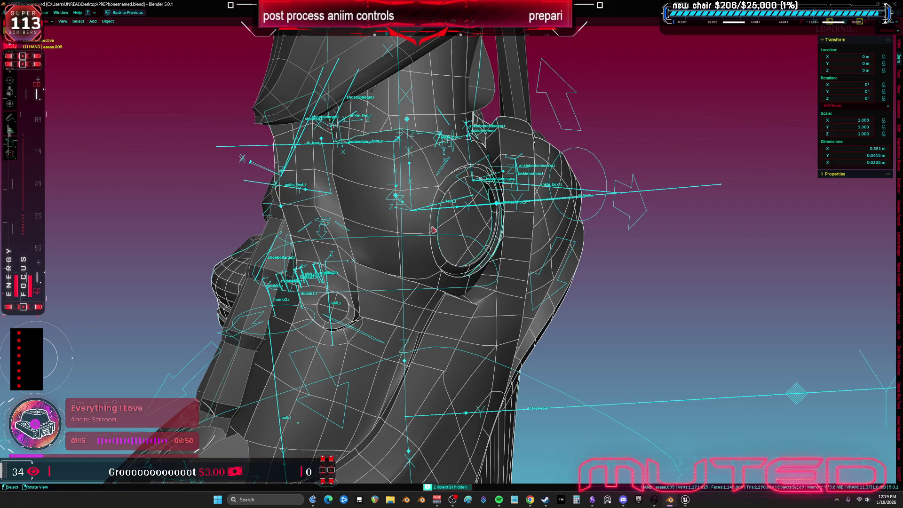
click(428, 210)
click(355, 198)
key(ctrl+Tab)
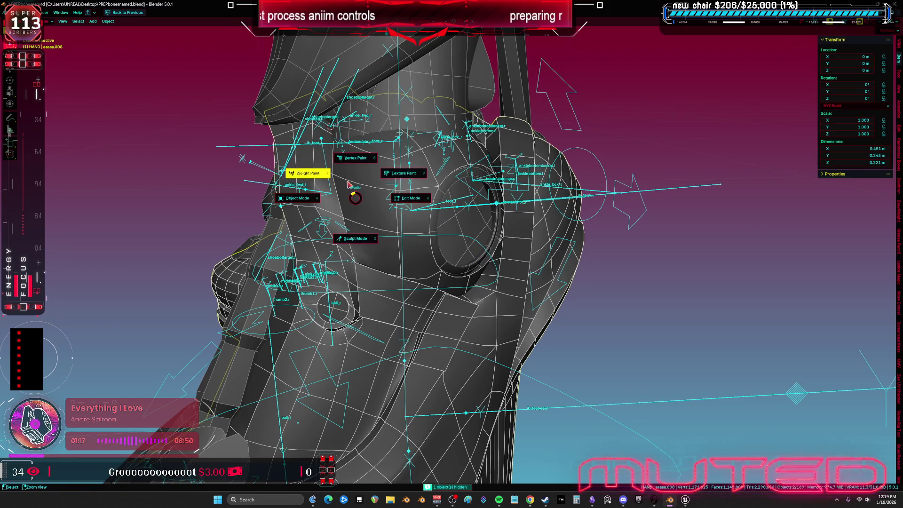
click(308, 173)
middle_drag(363, 209, 473, 215)
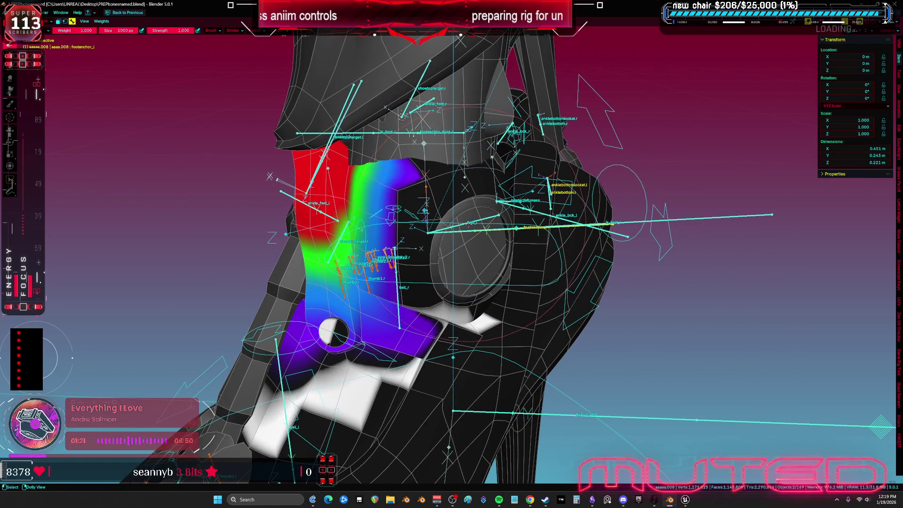
Step: View the shoe's ik_foot_l, footanchor_l and foot_l weights, then return to Edit Mode
ctrl+click(473, 230)
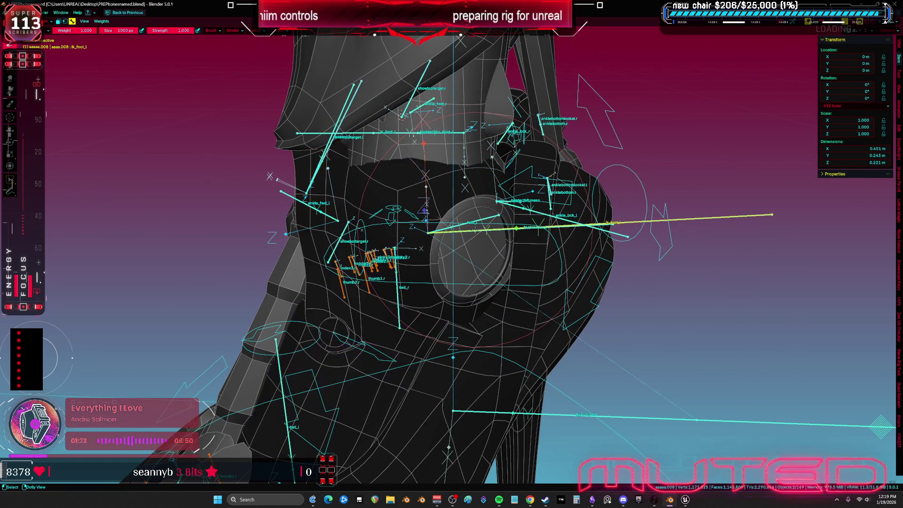
ctrl+click(472, 229)
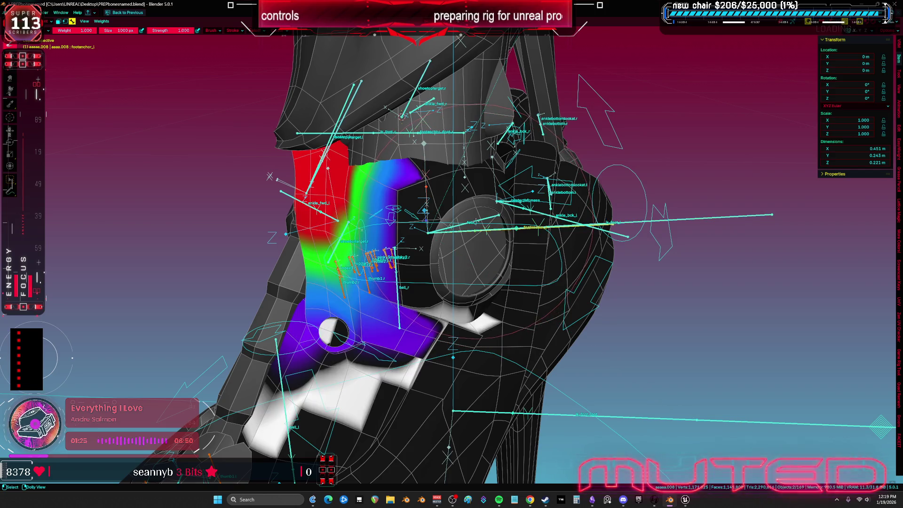
ctrl+click(471, 222)
middle_drag(472, 222, 484, 228)
key(Tab)
key(ctrl+Tab)
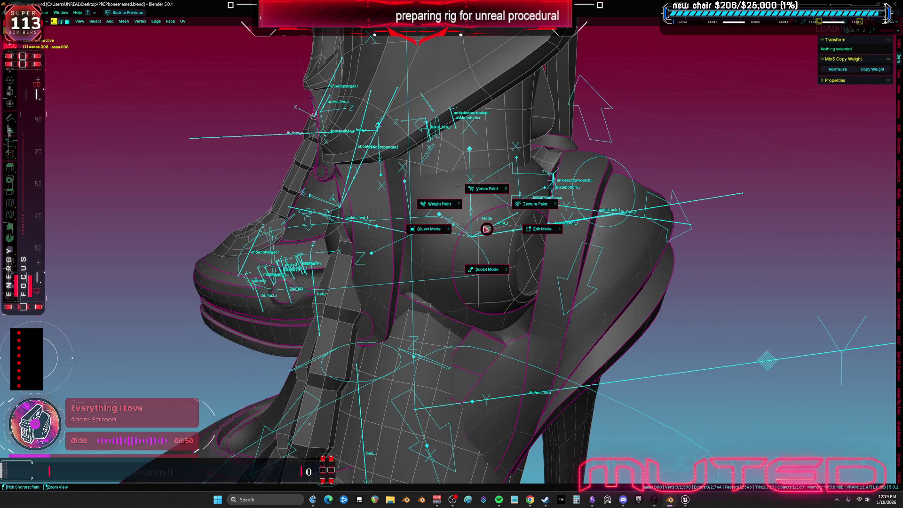
Step: Check the ankle weights, then select and grow faces beside the ankle socket
click(440, 204)
mouse_move(440, 204)
middle_down()
mouse_move(454, 209)
mouse_move(440, 292)
middle_up()
key(Tab)
click(409, 286)
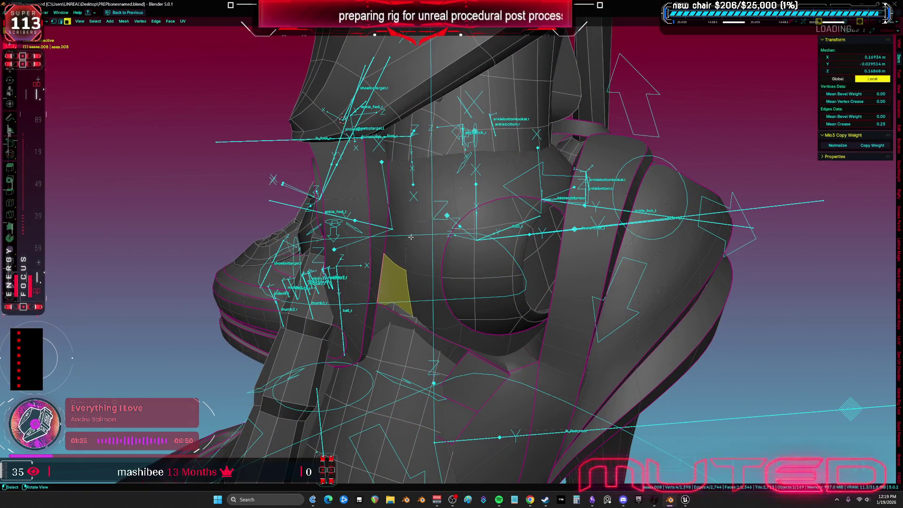
key(ctrl+KP_Add)
key(alt+z)
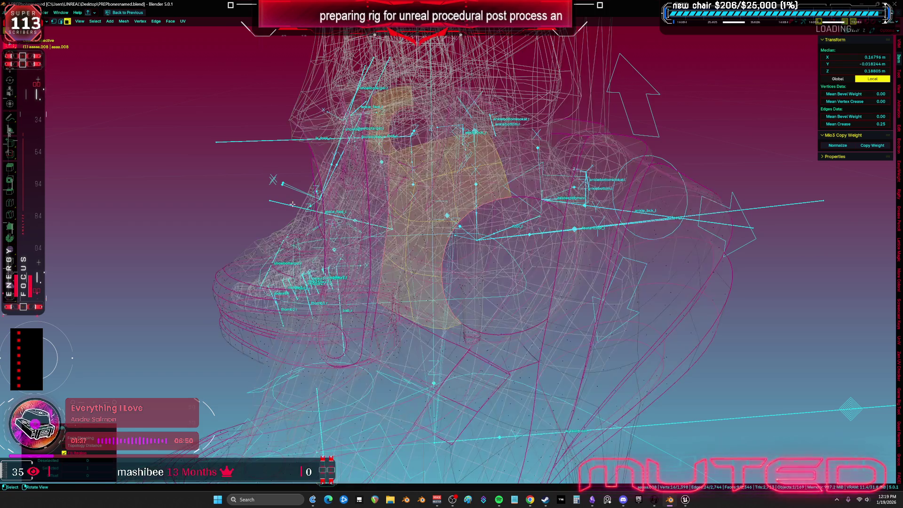
key(ctrl+KP_Add)
key(ctrl+KP_Add)
key(alt+z)
key(KP_Decimal)
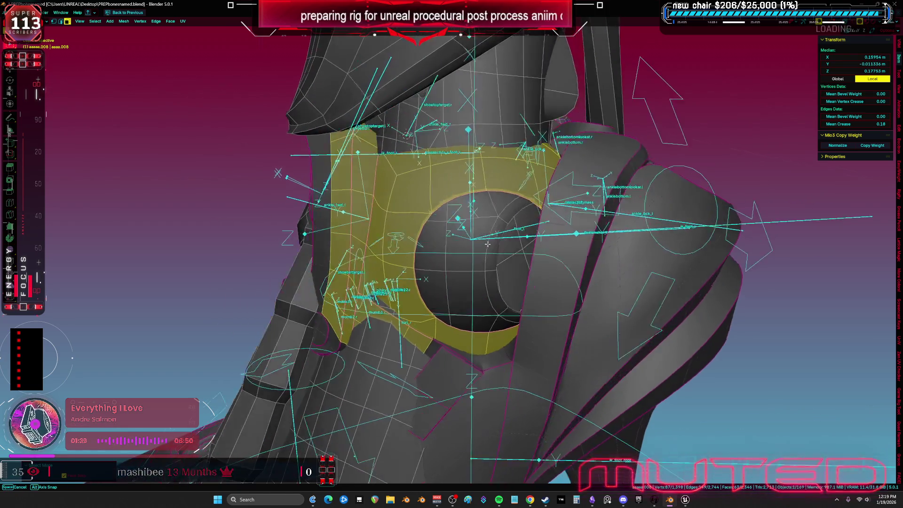
Step: Pick faces curving up around the socket to form a C-shaped strip
click(421, 291)
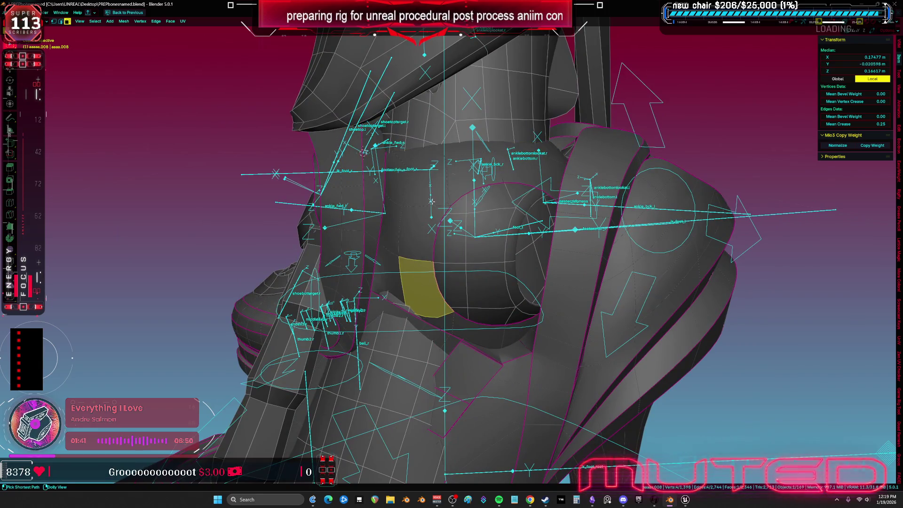
click(450, 322)
shift+click(435, 317)
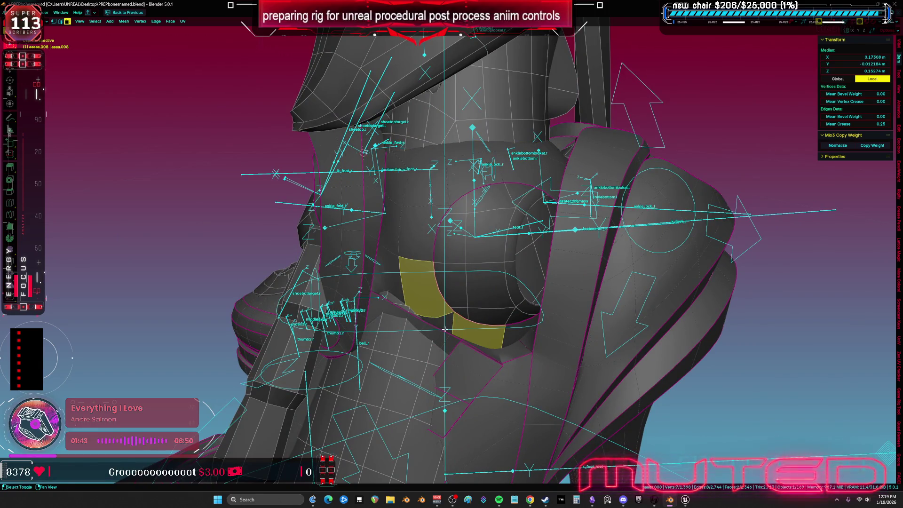
shift+click(423, 243)
shift+click(425, 184)
shift+click(464, 181)
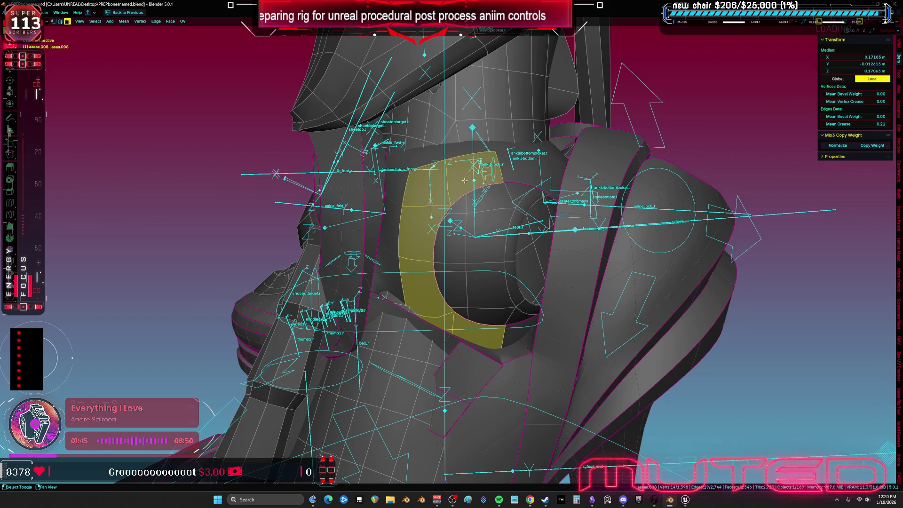
shift+click(510, 169)
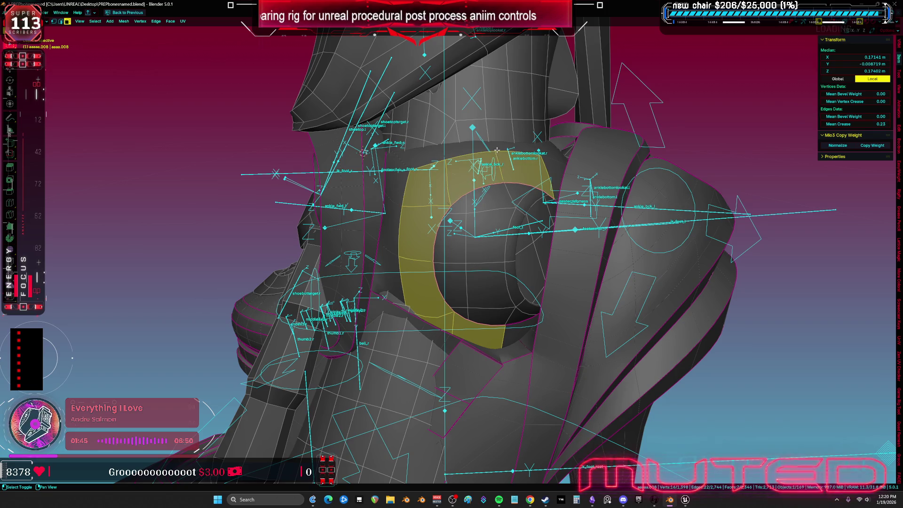
shift+click(439, 135)
Step: Refine the crescent in X-ray, removing a stray face from the selection
key(alt+z)
key(KP_Decimal)
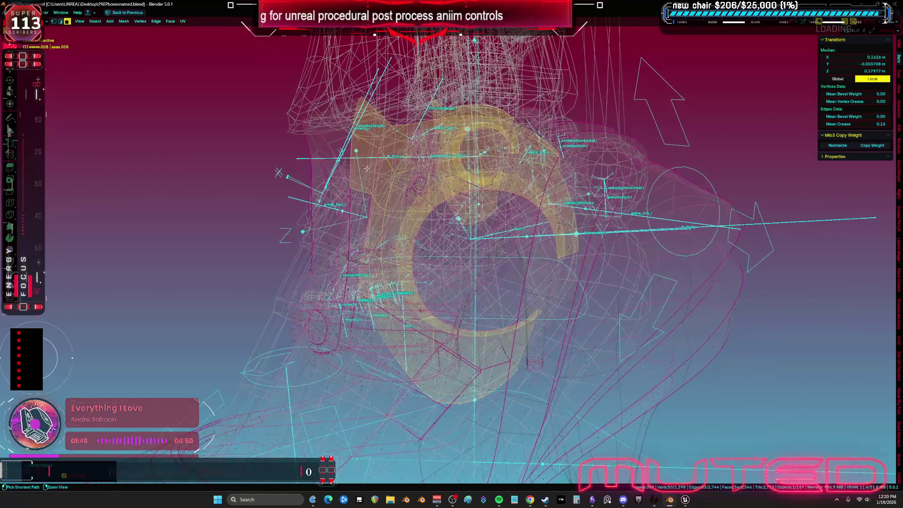
ctrl+click(366, 168)
key(alt+z)
mouse_move(366, 168)
middle_down()
mouse_move(430, 180)
mouse_move(323, 186)
middle_up()
key(alt+z)
key(z)
Step: In Object Mode select Root and the shoe mesh, then enter Weight Paint
key(ctrl+Tab)
click(687, 200)
click(672, 200)
shift+click(452, 175)
key(ctrl+Tab)
click(465, 209)
Step: Paint full weight down the green area below the socket, limited to selected vertices
middle_drag(630, 218, 628, 193)
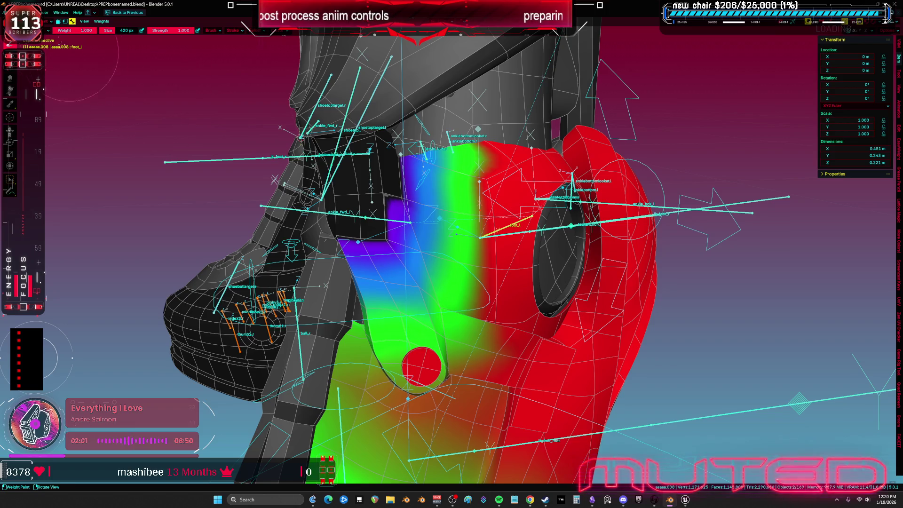
key(v)
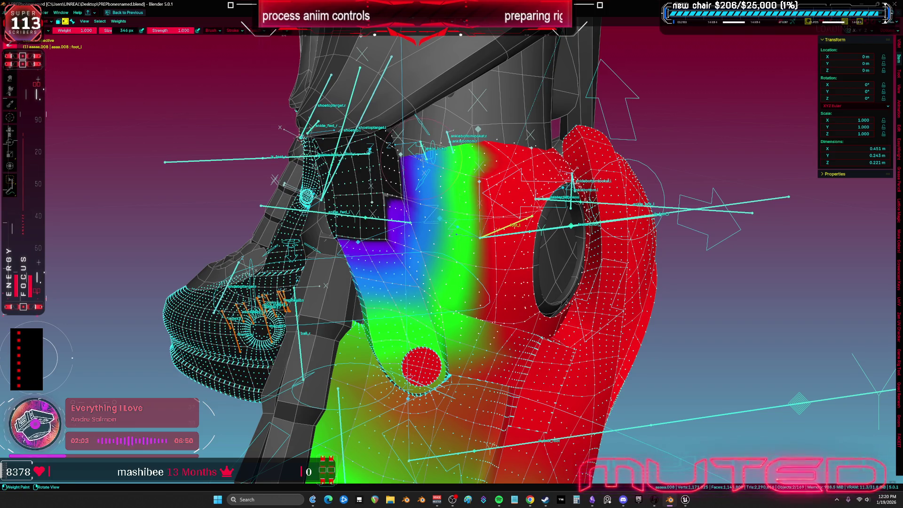
drag(413, 178, 438, 284)
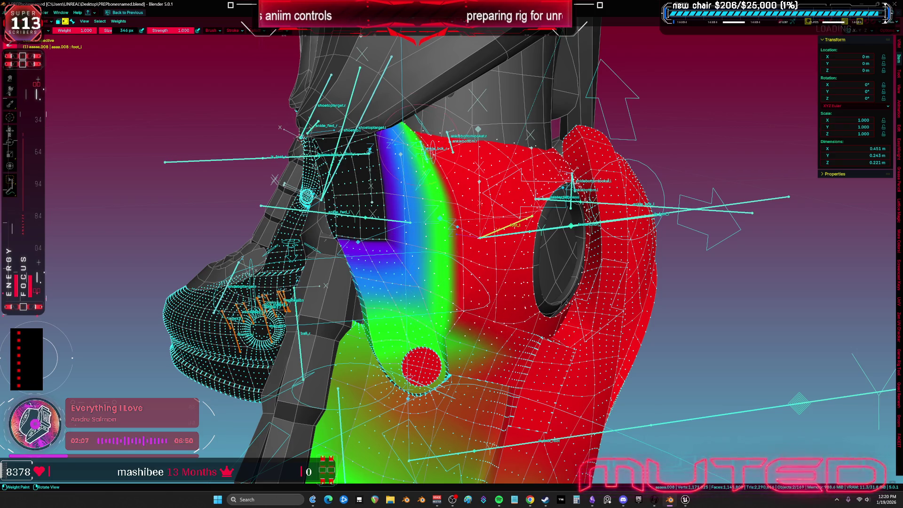
scroll(451, 254, down, 3)
Step: Return the shoe to Object Mode and hide the wireframe and bone overlays
key(ctrl+Tab)
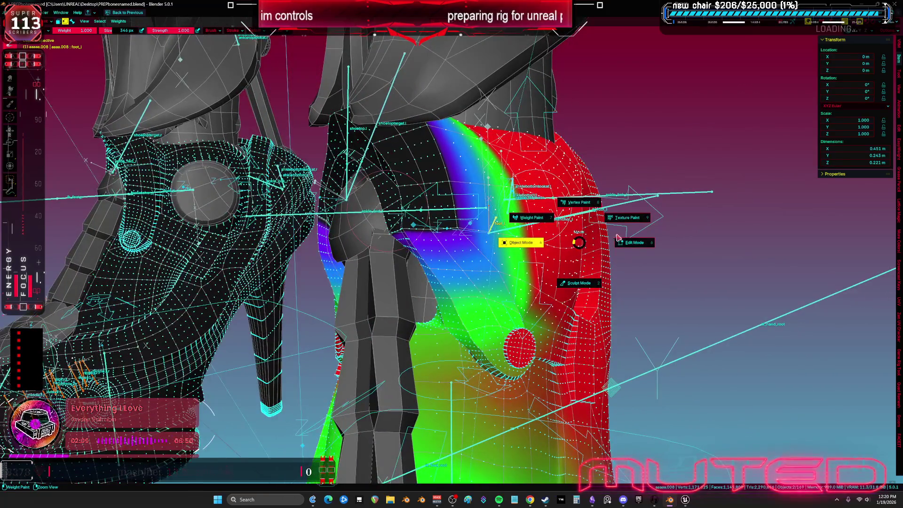
click(466, 229)
scroll(465, 230, up, 3)
mouse_move(466, 230)
middle_down()
mouse_move(451, 209)
mouse_move(377, 195)
middle_up()
key(shift+alt+z)
key(shift+alt+z)
Step: Cut a new edge loop around the ankle socket and select the face loop
key(Tab)
scroll(377, 195, up, 2)
key(ctrl+r)
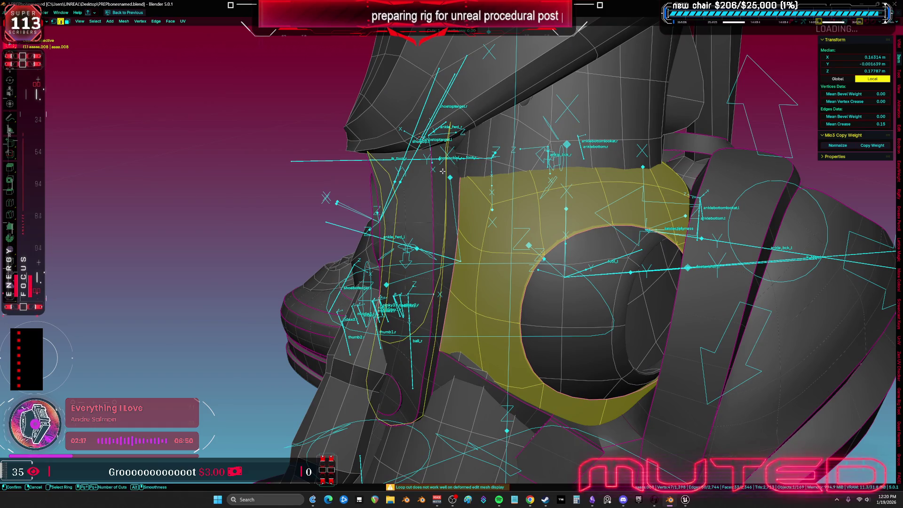
click(442, 171)
mouse_move(442, 172)
middle_down()
mouse_move(521, 218)
mouse_move(452, 219)
middle_up()
alt+click(450, 219)
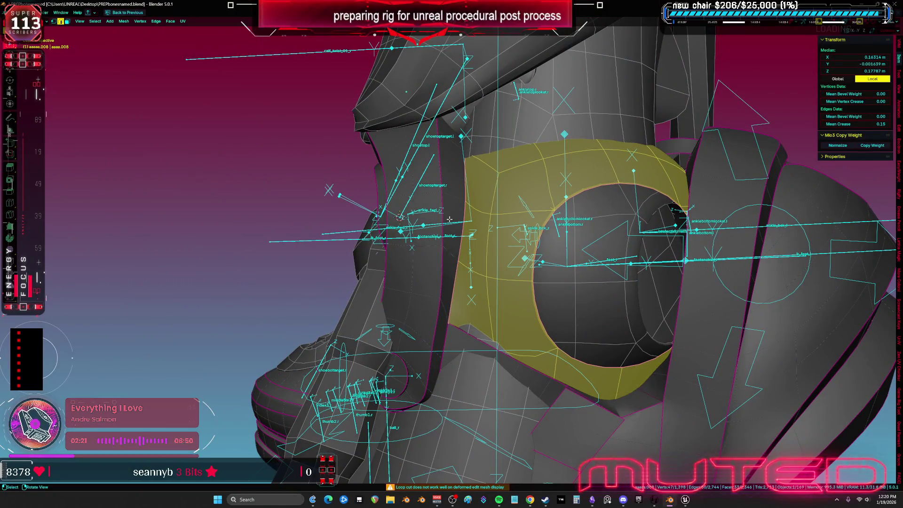
Step: Go back to Object Mode and select the rig for posing
key(ctrl+Tab)
click(529, 256)
mouse_move(528, 256)
middle_down()
mouse_move(473, 246)
mouse_move(520, 227)
mouse_move(687, 273)
middle_up()
click(753, 273)
key(ctrl+Tab)
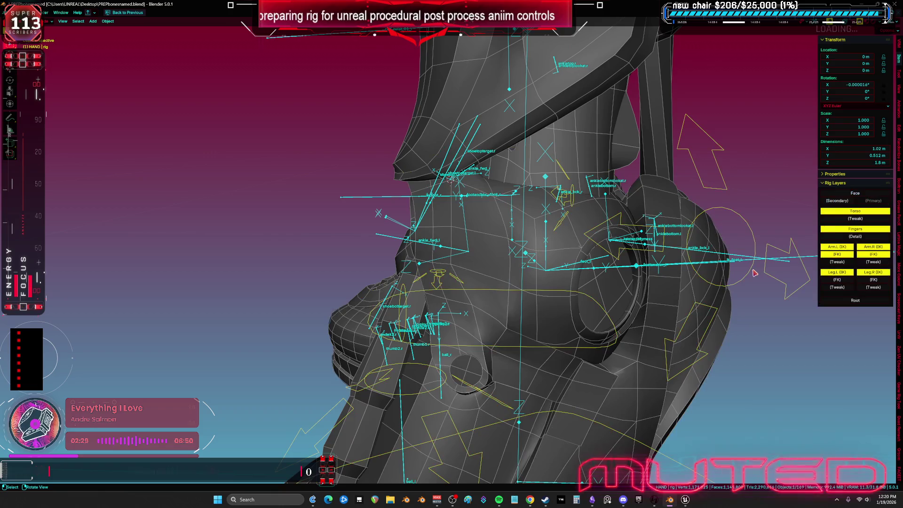
Step: Clear the foot control's transforms and twist foot_ik.L around Z to test the ankle
right_click(558, 282)
click(559, 283)
mouse_move(569, 300)
middle_down()
mouse_move(600, 373)
mouse_move(647, 328)
middle_up()
click(725, 423)
middle_drag(724, 423, 591, 327)
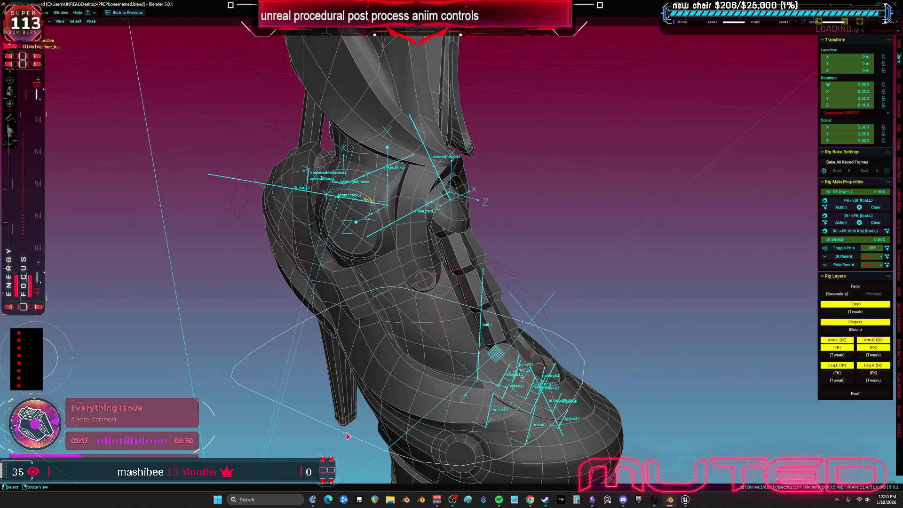
key(r)
key(z)
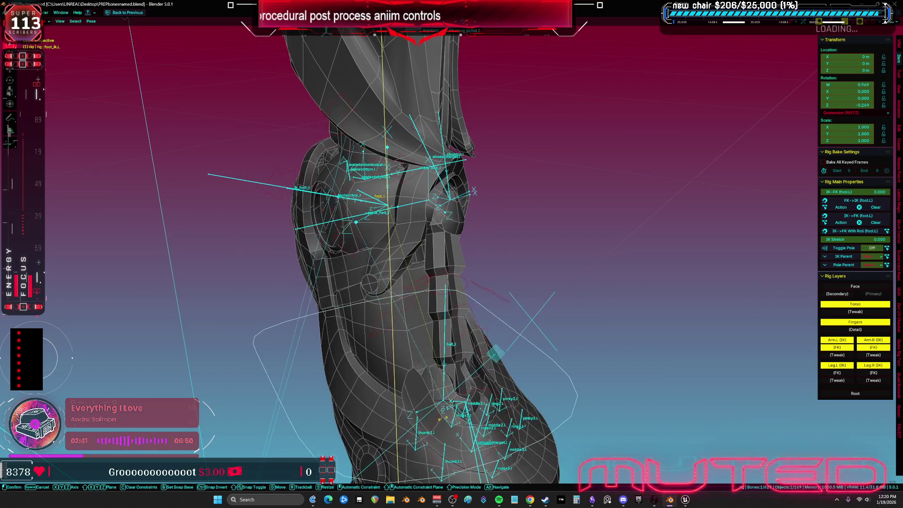
click(305, 438)
middle_drag(305, 437, 425, 260)
Step: Open the shoe mesh in Edit Mode and select a face near the ankle
key(ctrl+Tab)
key(Tab)
mouse_move(460, 228)
middle_down()
mouse_move(429, 211)
mouse_move(430, 232)
mouse_move(445, 226)
middle_up()
click(415, 238)
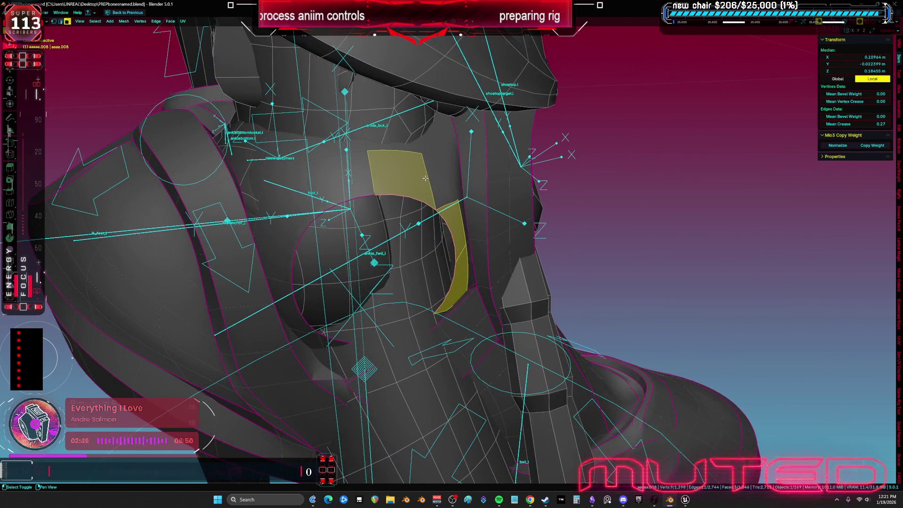
Step: Select a shortest-path strip of ankle faces, dropping the right-hand strip
mouse_move(438, 171)
middle_down()
mouse_move(390, 150)
mouse_move(392, 170)
mouse_move(412, 182)
middle_up()
shift+click(389, 150)
ctrl+click(432, 193)
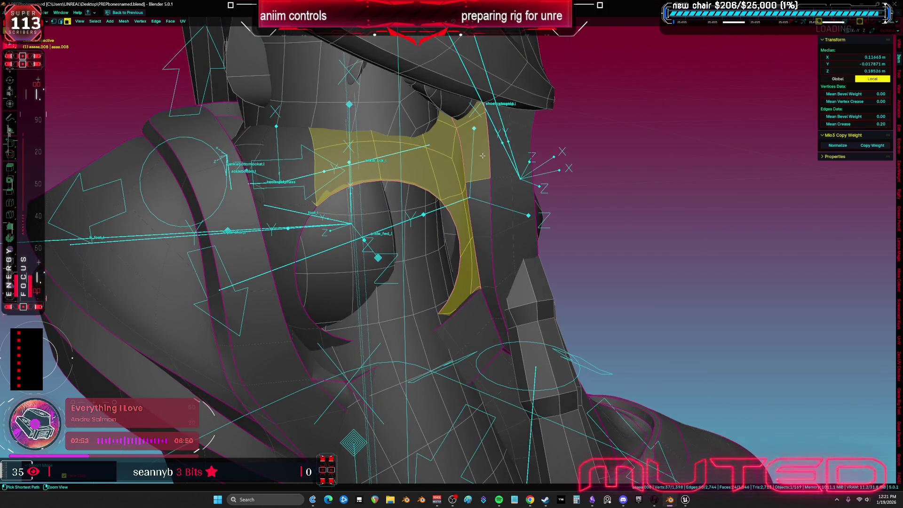
ctrl+click(469, 103)
mouse_move(459, 137)
middle_down()
mouse_move(426, 160)
mouse_move(421, 182)
mouse_move(366, 183)
mouse_move(568, 205)
mouse_move(465, 221)
mouse_move(409, 214)
mouse_move(394, 201)
mouse_move(423, 209)
middle_up()
key(alt+z)
key(alt+z)
Step: In Weight Paint with a 732 px brush, paint full weight across the ankle
key(ctrl+Tab)
click(425, 228)
shift+click(419, 219)
key(ctrl+Tab)
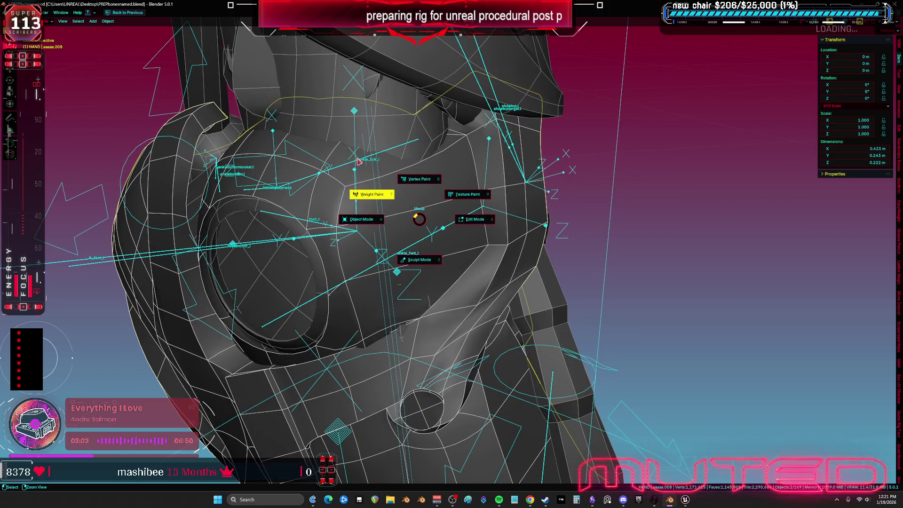
click(375, 176)
key(f)
click(408, 273)
drag(408, 272, 419, 275)
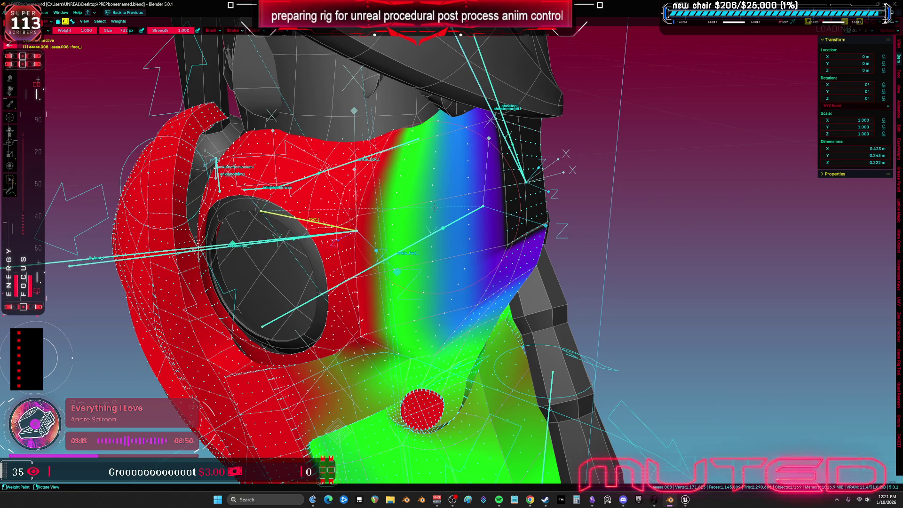
middle_drag(479, 152, 508, 181)
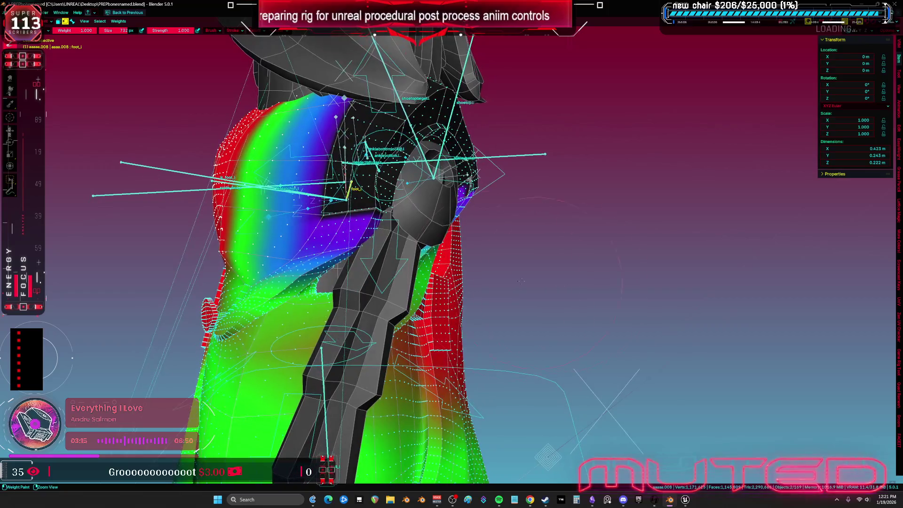
Step: Return to Object Mode and put the rig back in Pose Mode
key(ctrl+Tab)
click(500, 186)
key(ctrl+Tab)
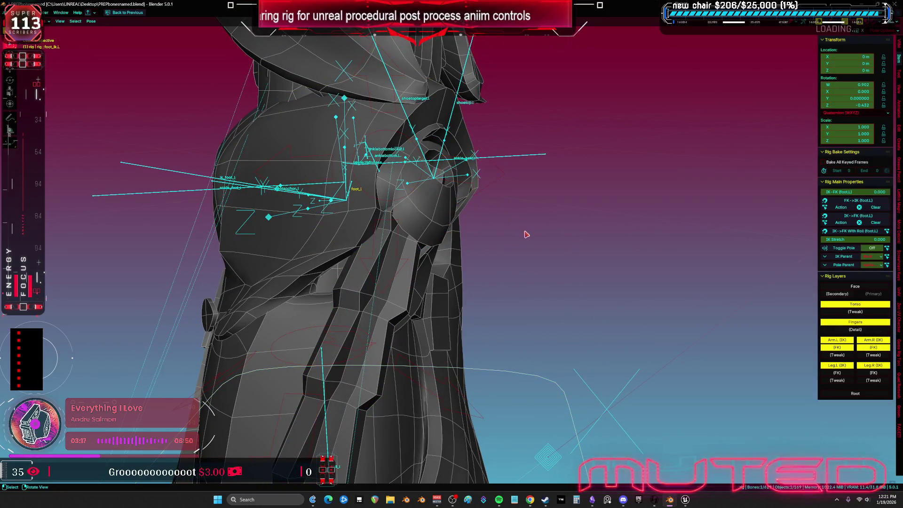
Step: Reset the foot control's pose rotation and select the shoe mesh
right_click(528, 233)
click(523, 230)
middle_drag(492, 296, 425, 282)
click(453, 284)
scroll(459, 288, up, 3)
Step: In Edit Mode, select the ankle socket's rim edge loop in front orthographic view
key(Tab)
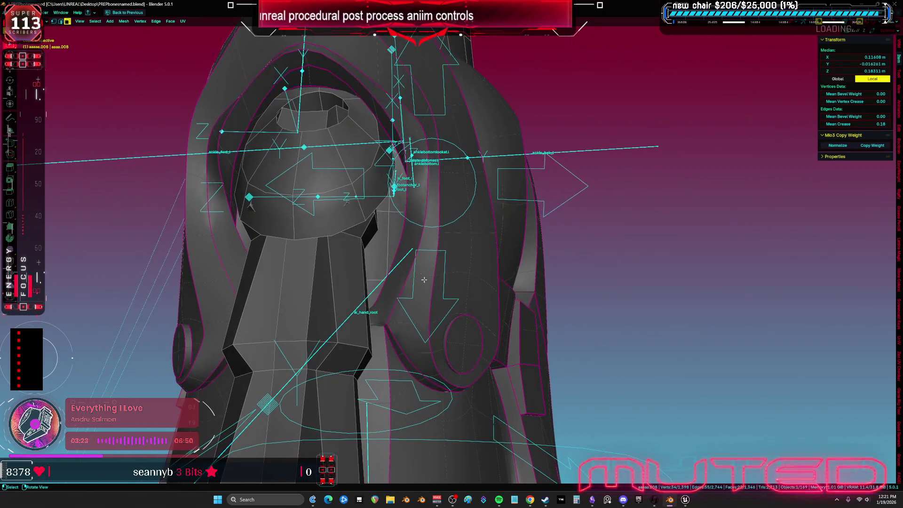
mouse_move(438, 198)
middle_down()
mouse_move(405, 200)
mouse_move(475, 219)
middle_up()
alt+click(404, 200)
key(2)
alt+click(474, 221)
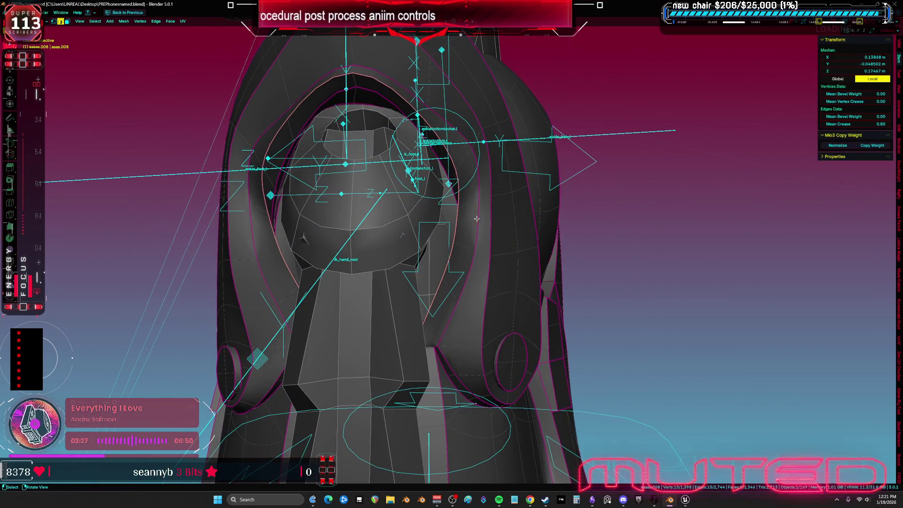
key(KP_1)
Step: Push the rim loop along its normals, then scale it with proportional falloff
key(shift+e)
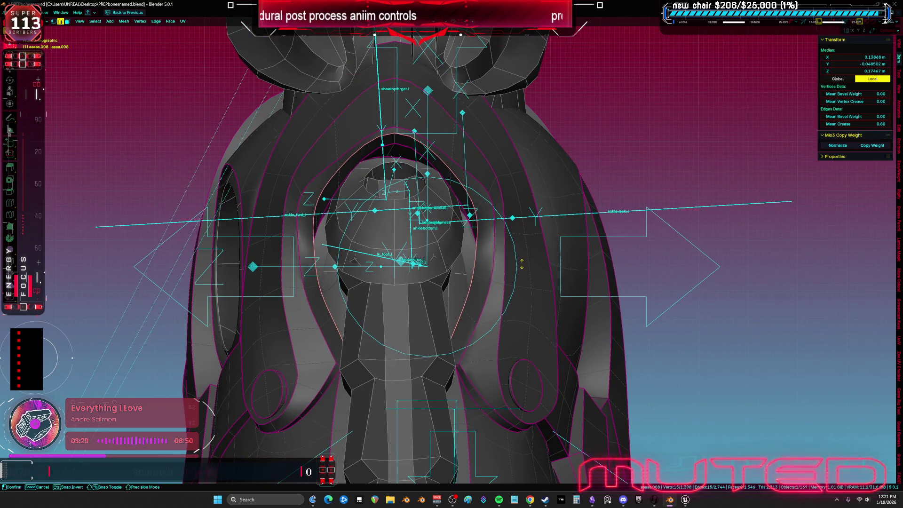
click(519, 284)
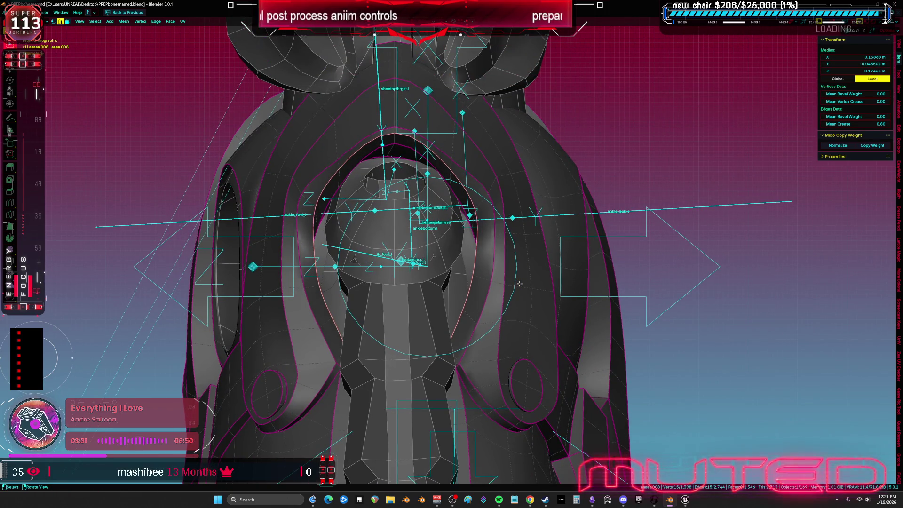
key(s)
scroll(521, 284, up, 4)
click(523, 286)
Step: In vertex select mode, move a single vertex near the socket to smooth the opening
key(a)
mouse_move(522, 286)
middle_down()
mouse_move(509, 296)
mouse_move(329, 296)
mouse_move(459, 284)
mouse_move(530, 202)
mouse_move(452, 286)
mouse_move(411, 259)
middle_up()
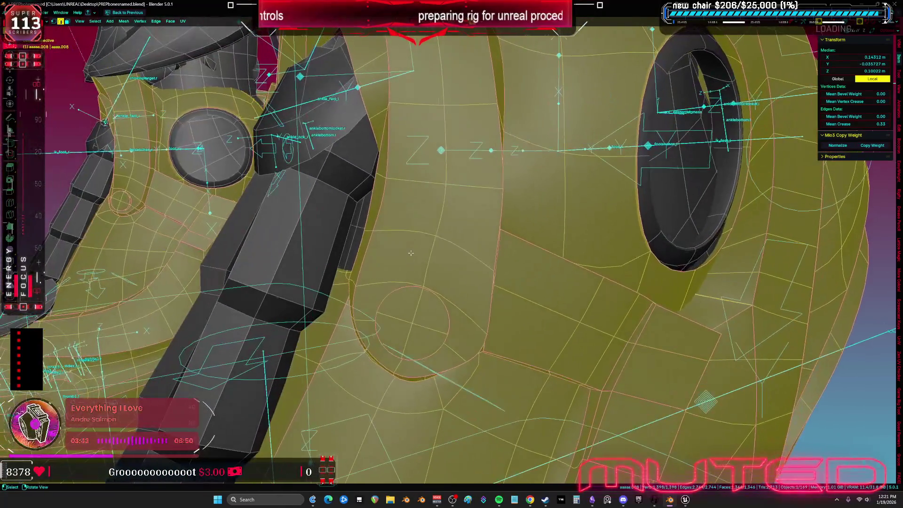
key(1)
click(385, 181)
key(g)
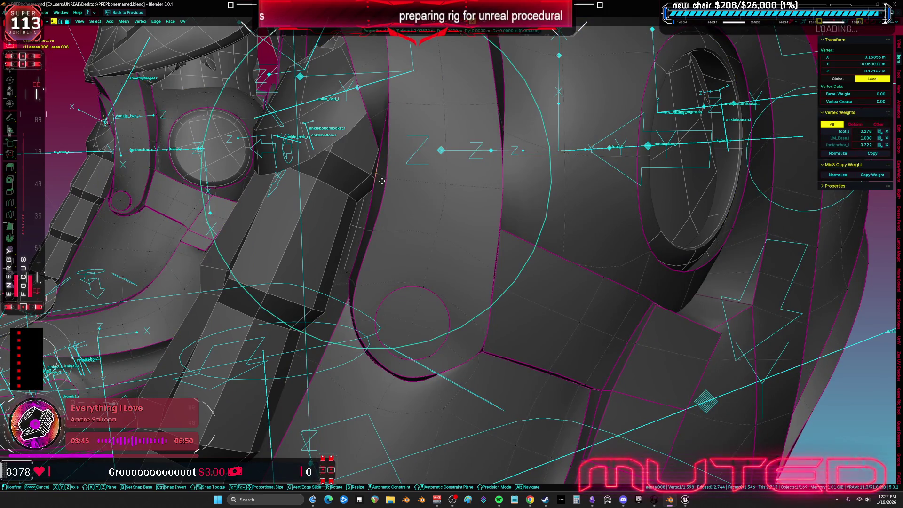
click(399, 190)
key(g)
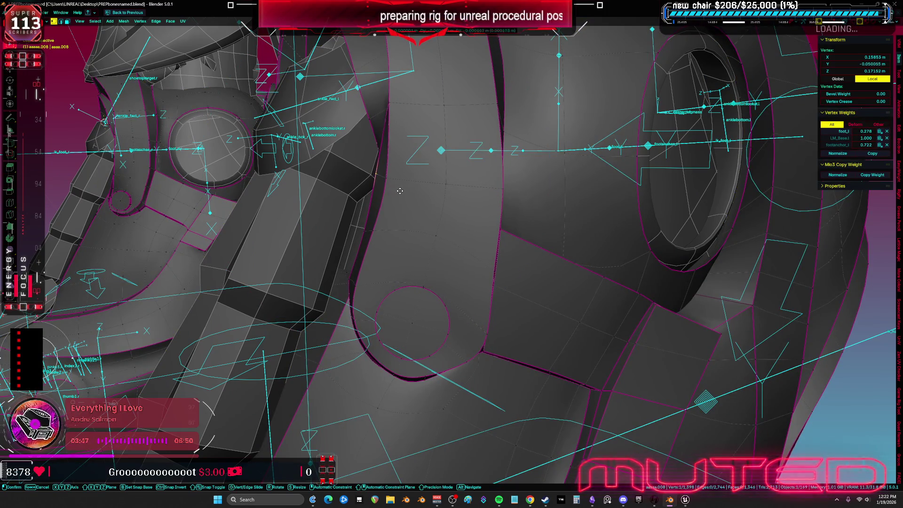
click(496, 221)
Step: Reposition another vertex on the socket edge and pick the next vertex to adjust
click(412, 236)
key(g)
click(437, 244)
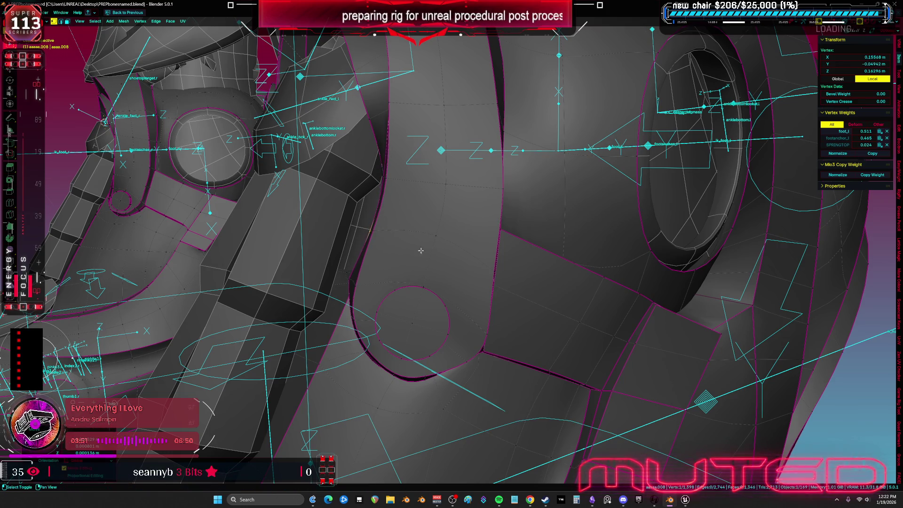
click(485, 285)
mouse_move(485, 286)
middle_down()
mouse_move(388, 276)
mouse_move(407, 273)
middle_up()
click(388, 275)
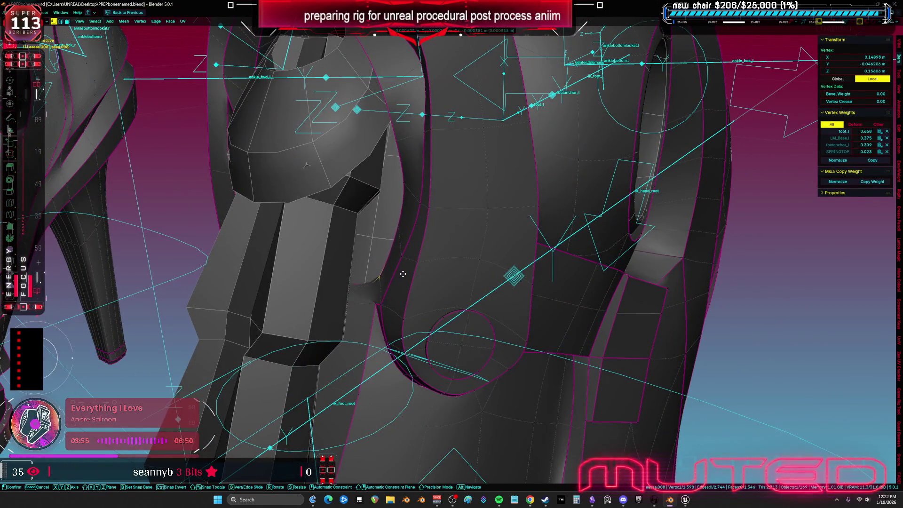
mouse_move(402, 231)
middle_down()
mouse_move(447, 230)
mouse_move(404, 234)
mouse_move(425, 178)
mouse_move(368, 276)
middle_up()
click(401, 233)
Step: Move two more socket vertices to round out the opening
key(g)
right_click(410, 226)
click(410, 226)
click(407, 294)
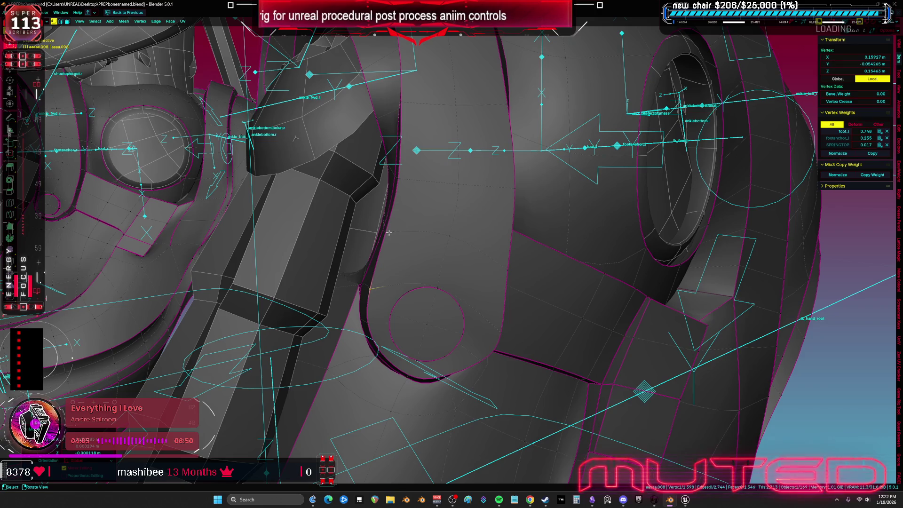
scroll(441, 177, down, 2)
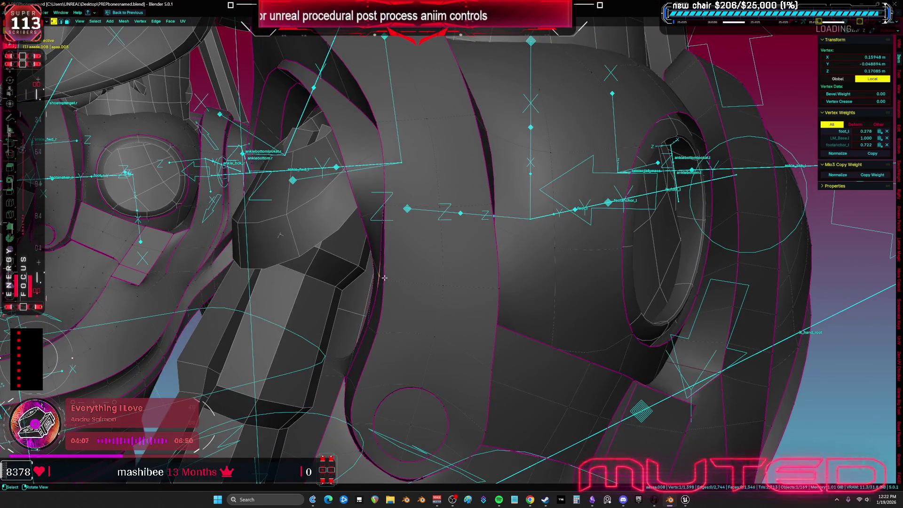
shift+click(404, 260)
key(g)
middle_drag(362, 191, 598, 257)
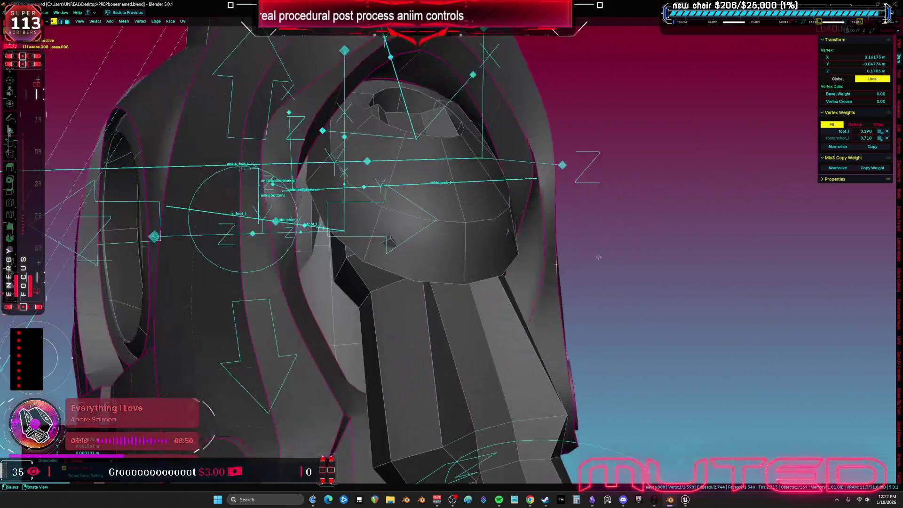
click(570, 198)
Step: Inspect ankle vertices for even foot_l and footanchor_l weights, then select linked geometry
mouse_move(570, 198)
middle_down()
mouse_move(482, 200)
mouse_move(512, 209)
mouse_move(487, 238)
mouse_move(543, 225)
middle_up()
key(alt+a)
key(ctrl+z)
mouse_move(536, 227)
middle_down()
mouse_move(400, 253)
mouse_move(478, 242)
middle_up()
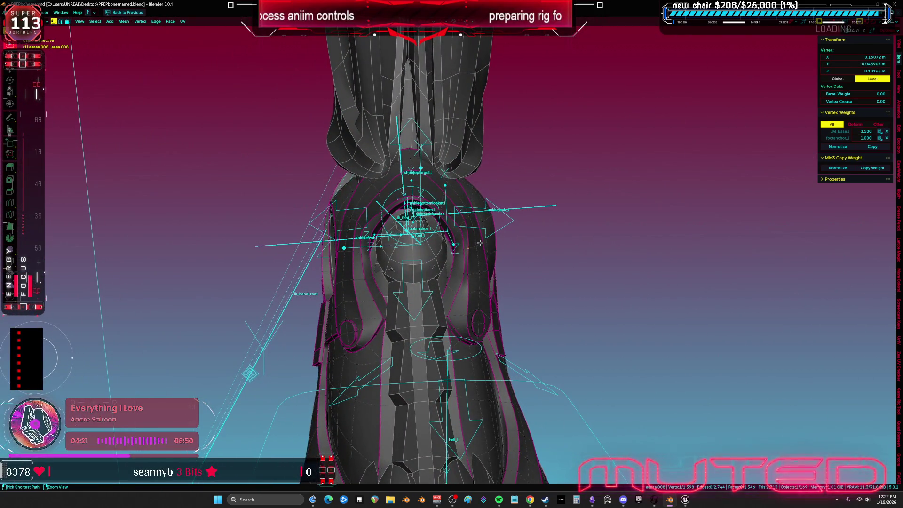
click(485, 242)
click(487, 233)
key(ctrl+l)
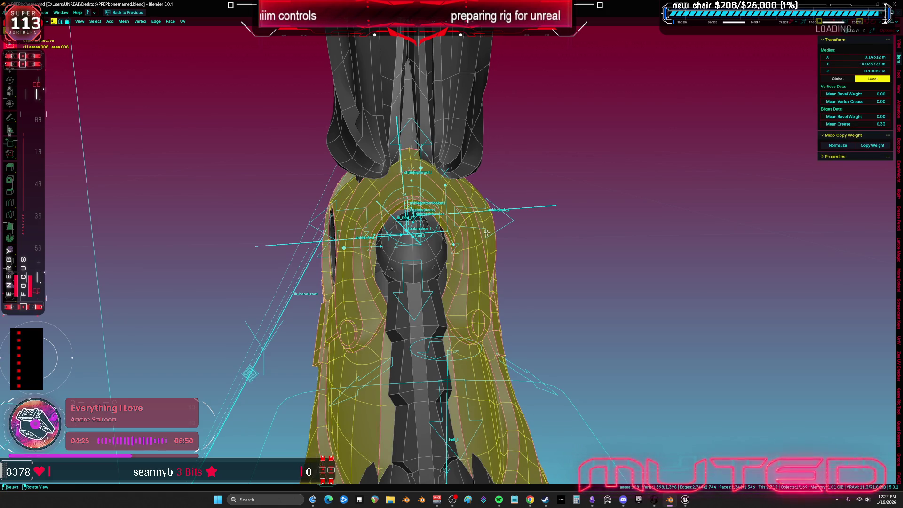
Step: Separate the linked selected part of the shoe mesh into its own object
mouse_move(493, 221)
middle_down()
mouse_move(453, 221)
mouse_move(463, 227)
middle_up()
key(ctrl+Tab)
click(439, 198)
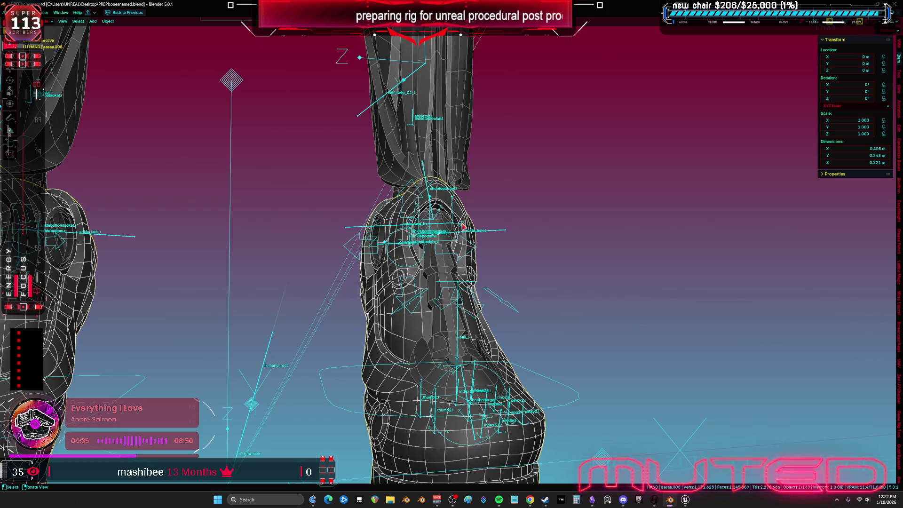
mouse_move(478, 272)
middle_down()
mouse_move(482, 302)
mouse_move(459, 301)
mouse_move(470, 296)
middle_up()
click(411, 247)
key(Tab)
key(l)
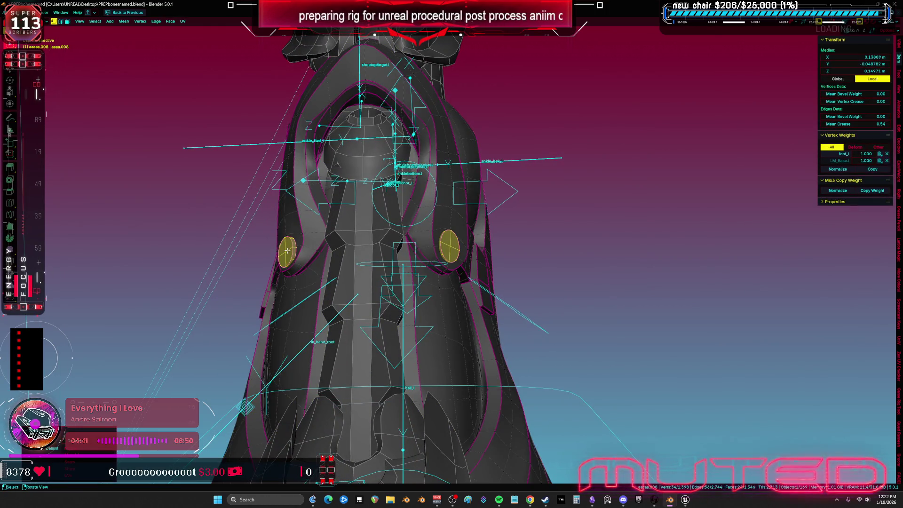
key(p)
key(Return)
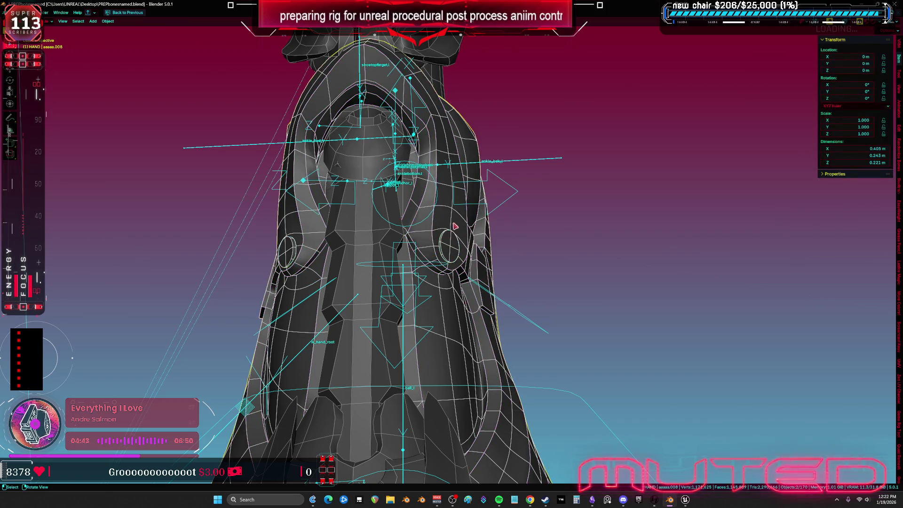
Step: Select the U-shaped ankle band faces, grow the selection, and enable X-ray
middle_drag(463, 292, 473, 297)
click(473, 297)
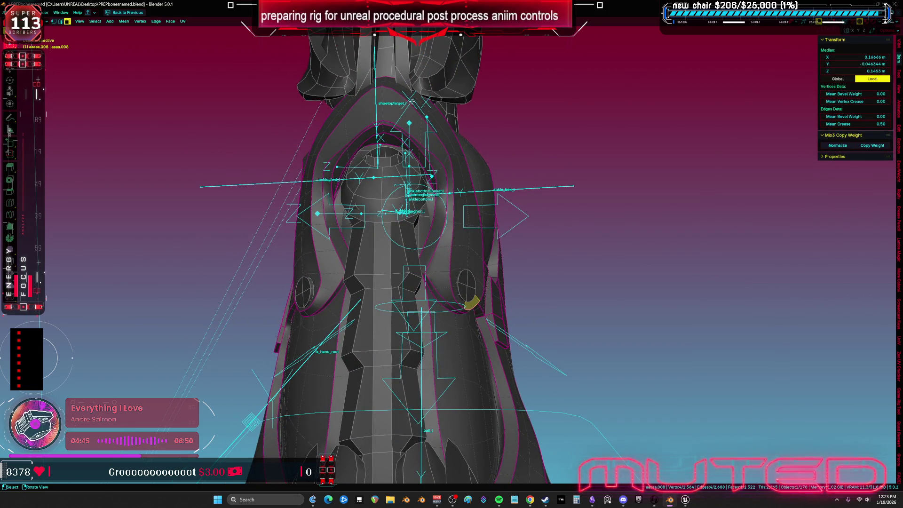
alt+click(443, 273)
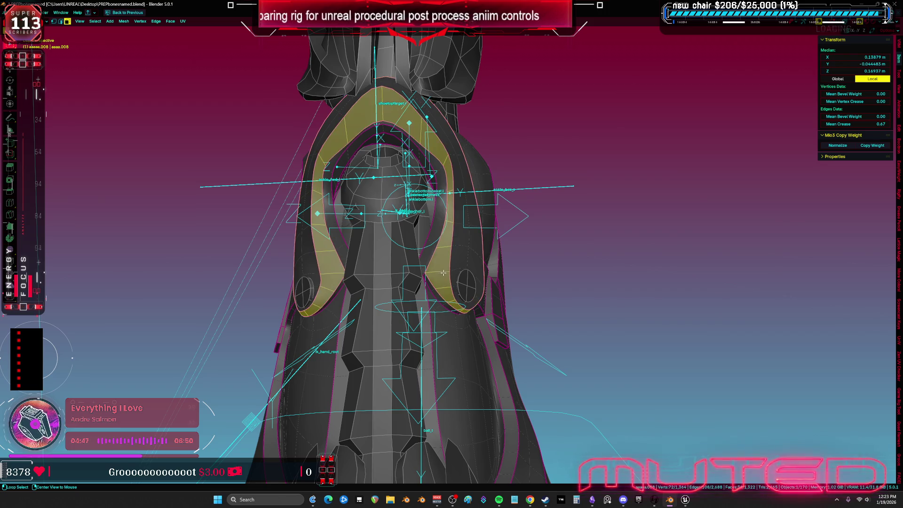
alt+shift+click(459, 260)
key(alt+z)
mouse_move(459, 260)
middle_down()
mouse_move(436, 249)
mouse_move(471, 249)
mouse_move(442, 256)
mouse_move(474, 273)
mouse_move(466, 278)
mouse_move(460, 247)
middle_up()
Step: Deselect the stray faces outside the side ankle bracket
alt+shift+click(470, 298)
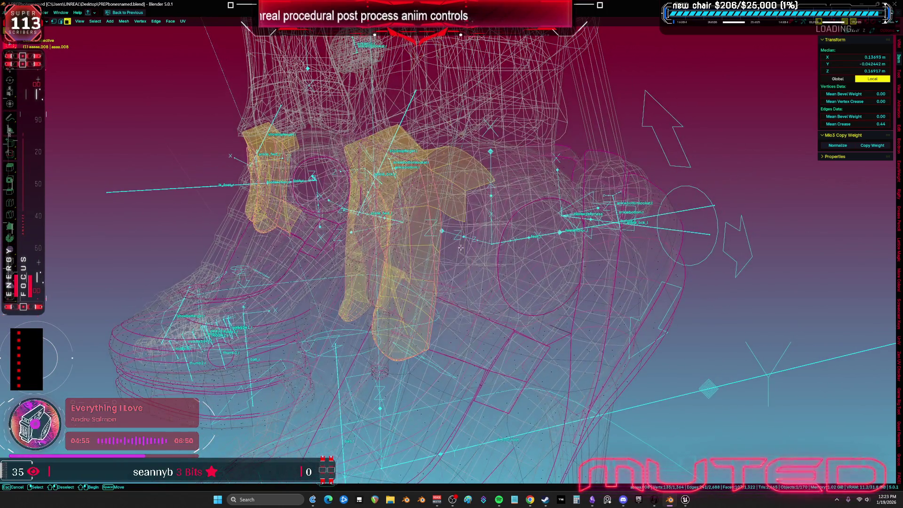
ctrl+click(461, 214)
mouse_move(462, 214)
middle_down()
mouse_move(517, 152)
mouse_move(401, 268)
middle_up()
ctrl+drag(346, 254, 346, 254)
mouse_move(347, 255)
middle_down()
mouse_move(352, 307)
mouse_move(448, 349)
middle_up()
ctrl+click(359, 319)
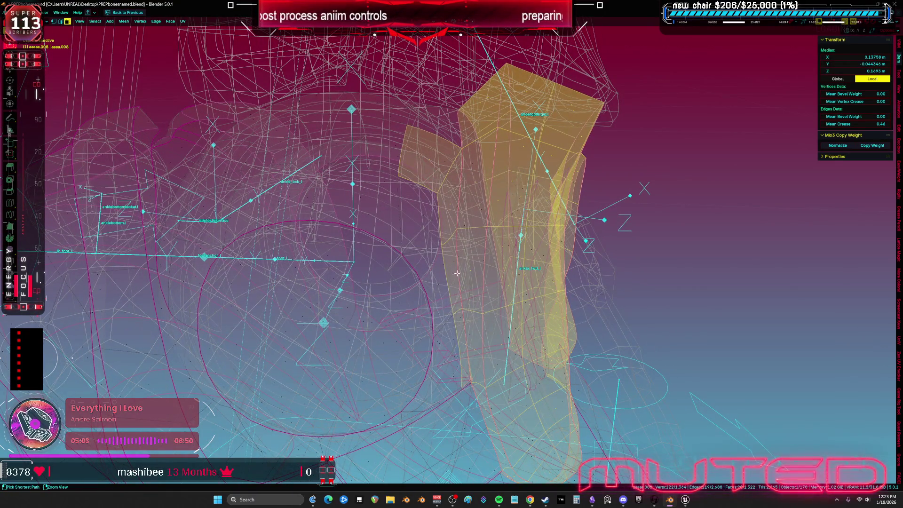
Step: Add the ankle bracket faces around the socket hole to the selection
mouse_move(459, 210)
ctrl+middle_down()
mouse_move(453, 258)
mouse_move(438, 265)
mouse_move(517, 271)
mouse_move(549, 304)
mouse_move(439, 278)
mouse_move(430, 289)
ctrl+middle_up()
ctrl+click(546, 300)
scroll(427, 295, up, 5)
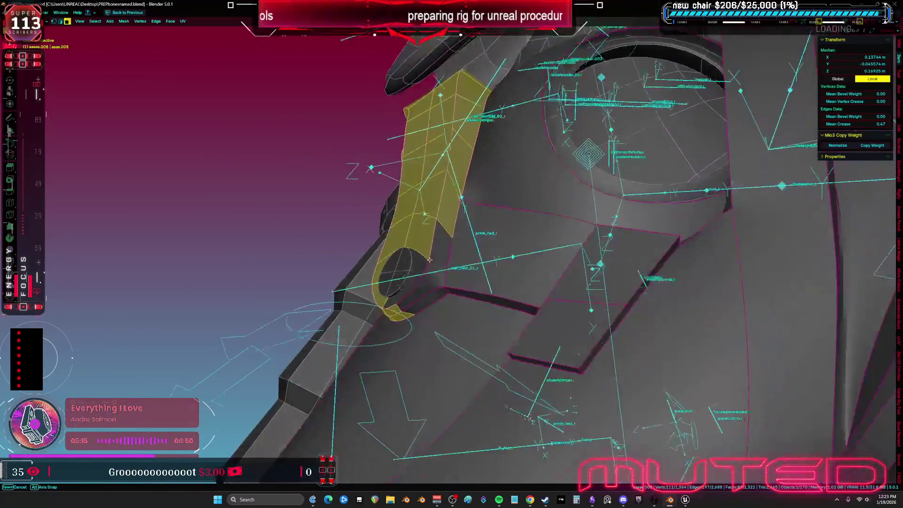
Step: Add the hole's lower rim faces and thicken the U-shaped bracket outward
shift+drag(410, 288, 399, 278)
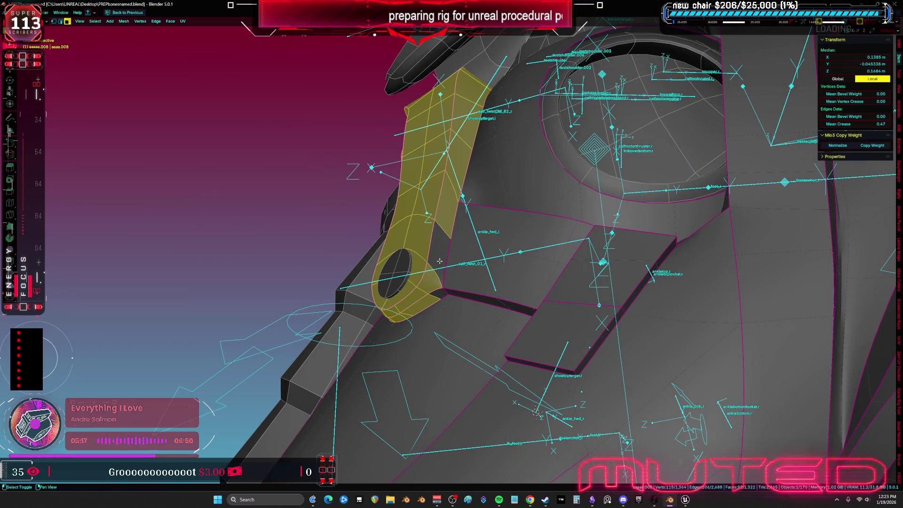
mouse_move(445, 278)
middle_down()
mouse_move(553, 287)
mouse_move(345, 284)
mouse_move(503, 269)
middle_up()
key(shift+z)
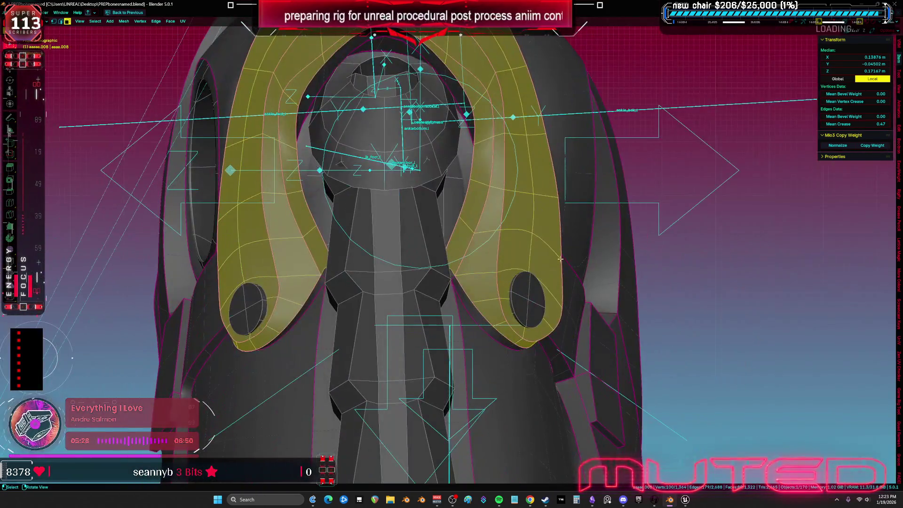
shift+middle_drag(560, 258, 575, 336)
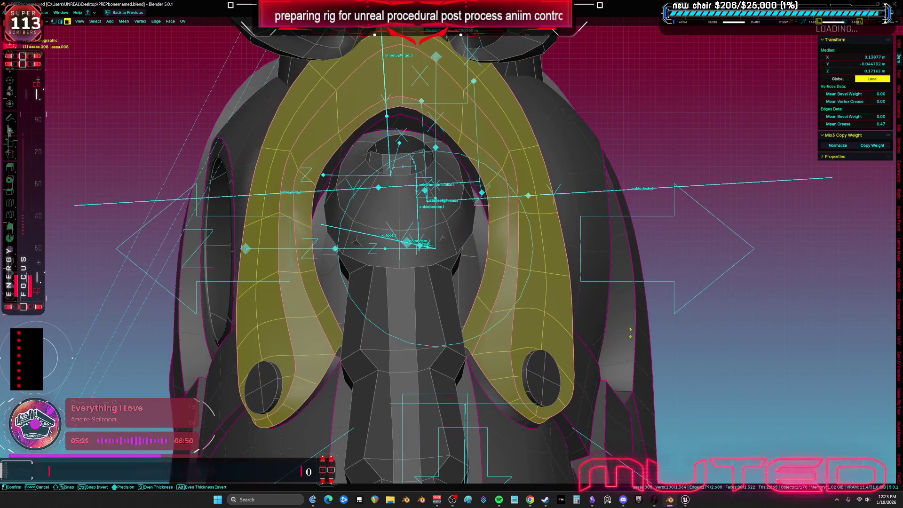
key(alt+s)
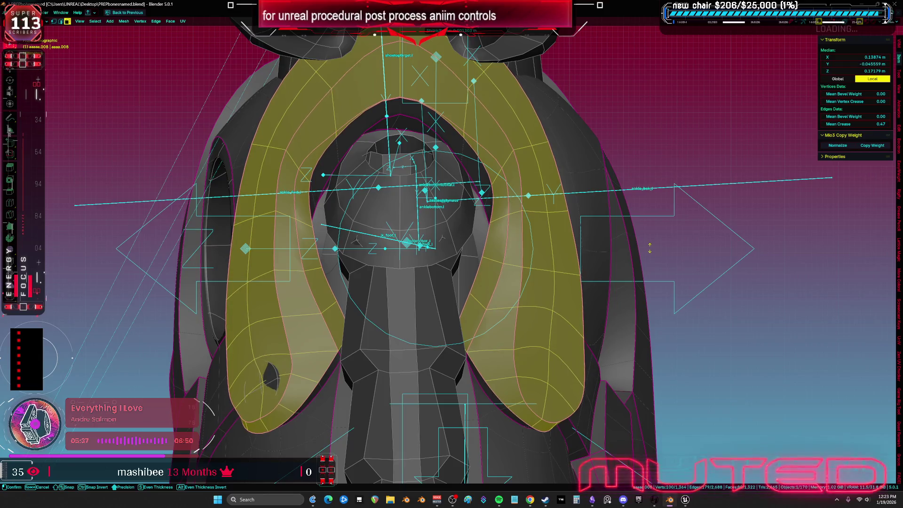
click(650, 245)
Step: Select the inner band and inflate it along its normals
shift+middle_drag(550, 298, 568, 310)
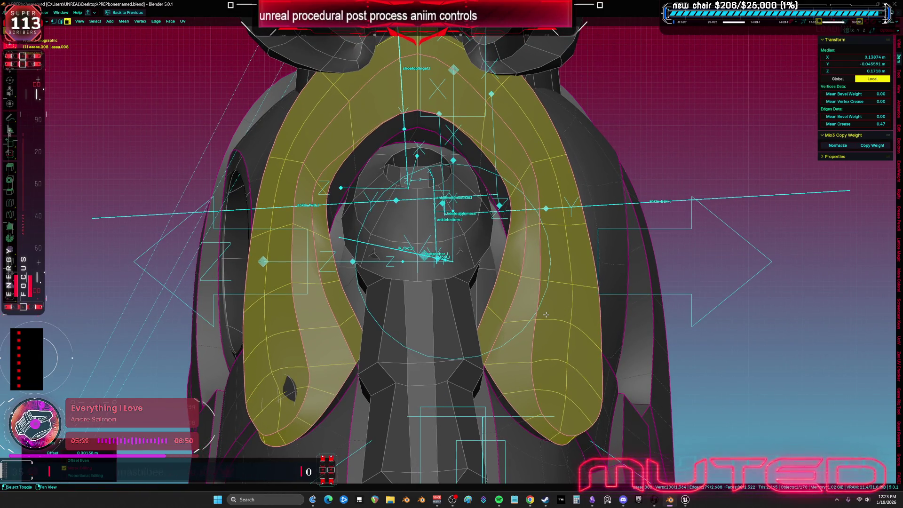
click(349, 336)
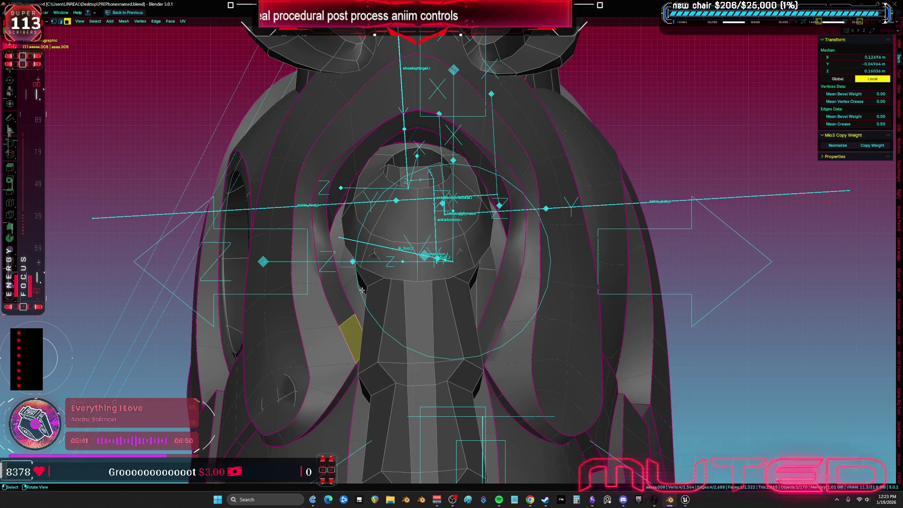
key(alt+s)
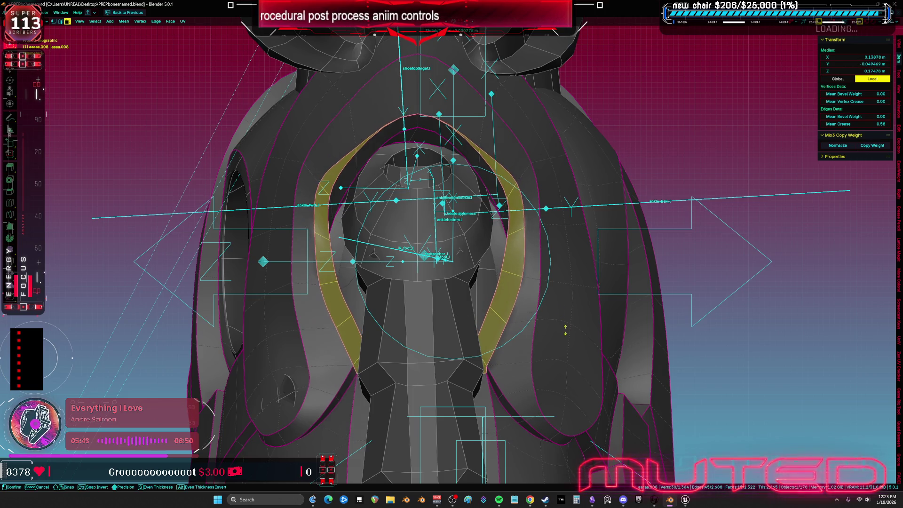
click(567, 316)
key(s)
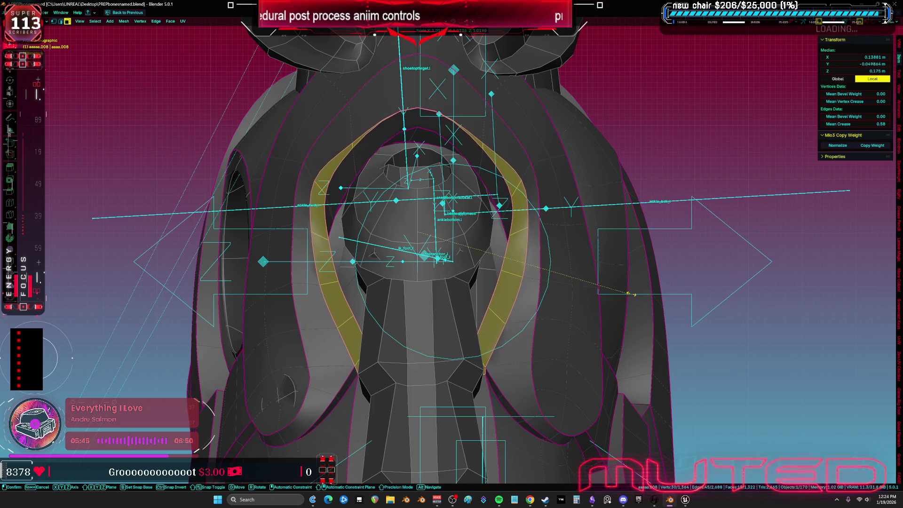
mouse_move(637, 288)
middle_down()
mouse_move(622, 254)
mouse_move(587, 249)
mouse_move(508, 184)
middle_up()
Step: Add the neighbouring face loop and enlarge the band with smooth proportional falloff
alt+shift+click(455, 140)
middle_drag(455, 139, 504, 185)
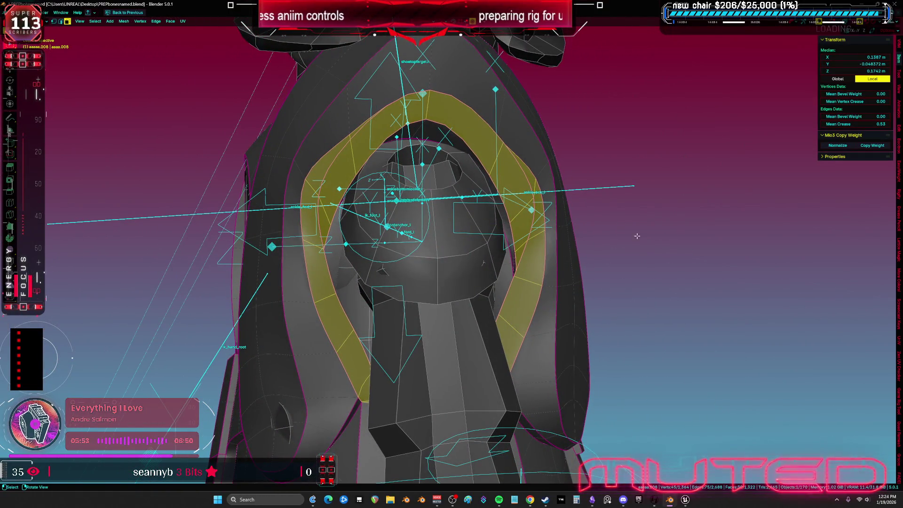
key(s)
scroll(641, 243, up, 12)
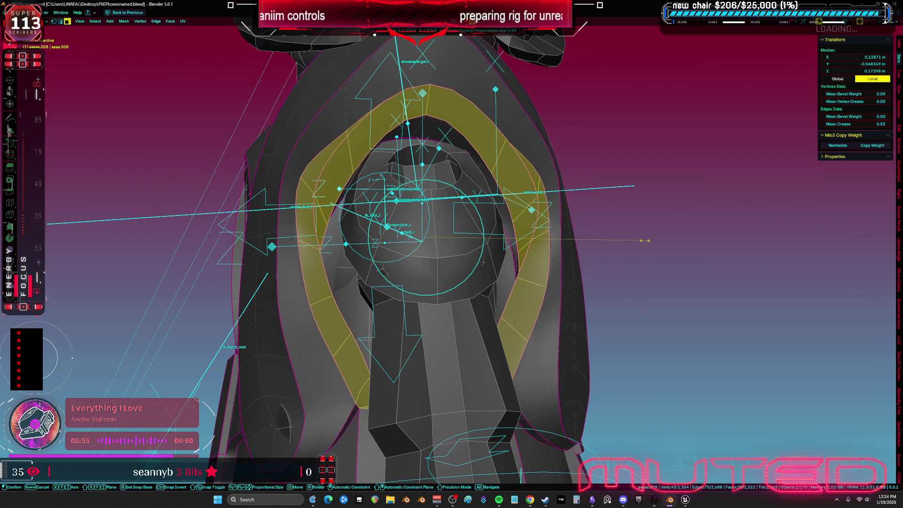
scroll(649, 239, up, 5)
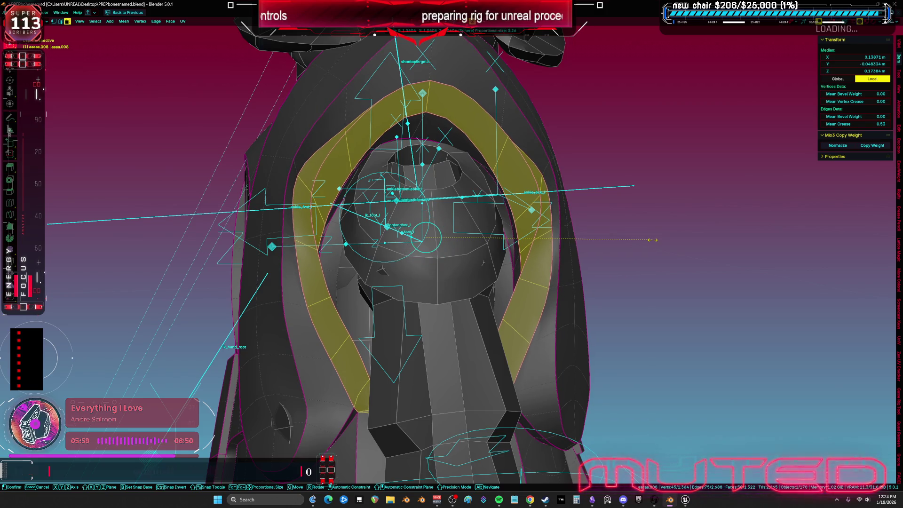
click(653, 239)
Step: Check bone weights on socket vertices, then switch the shoe mesh into Sculpt Mode
middle_drag(536, 350, 357, 264)
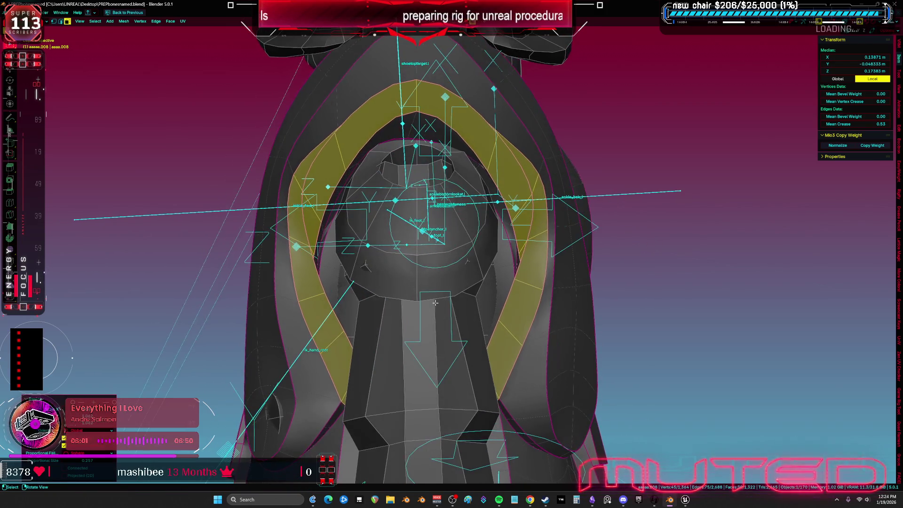
click(282, 215)
ctrl+click(283, 166)
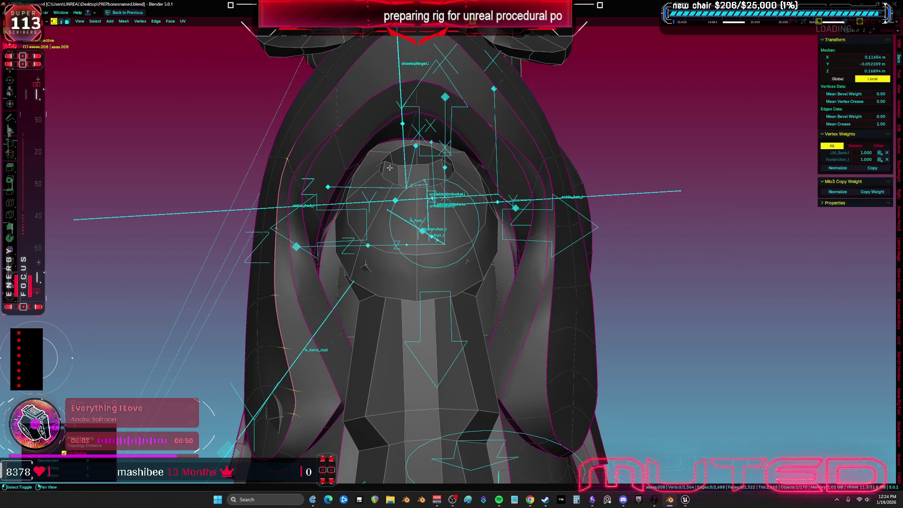
mouse_move(468, 221)
ctrl+middle_down()
mouse_move(468, 178)
mouse_move(362, 203)
ctrl+middle_up()
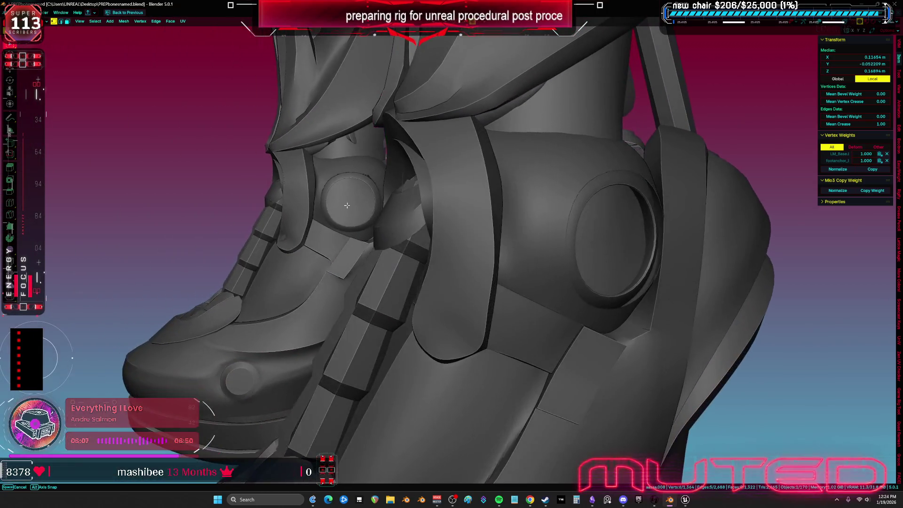
key(ctrl+Tab)
Step: Orbit close around the ankle, making slight sculpt reshapes along the teal band's seam and leg
middle_drag(465, 244, 485, 253)
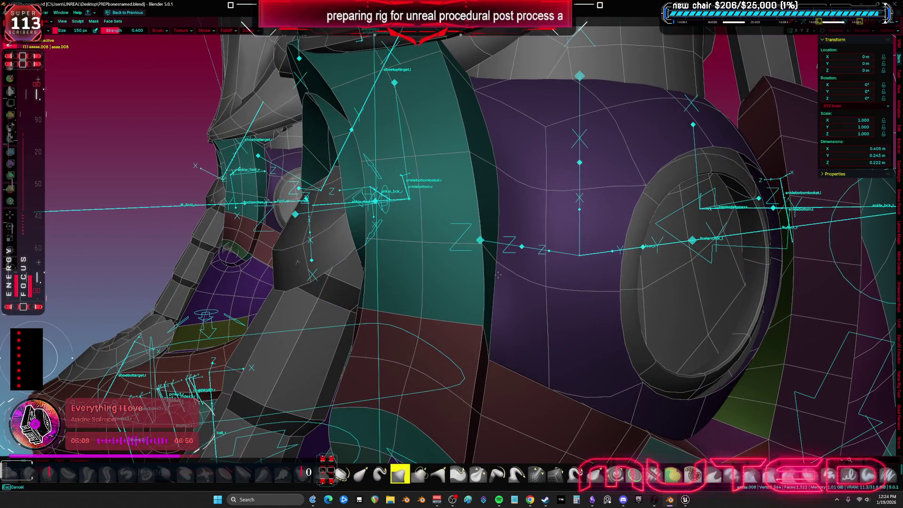
drag(478, 242, 479, 325)
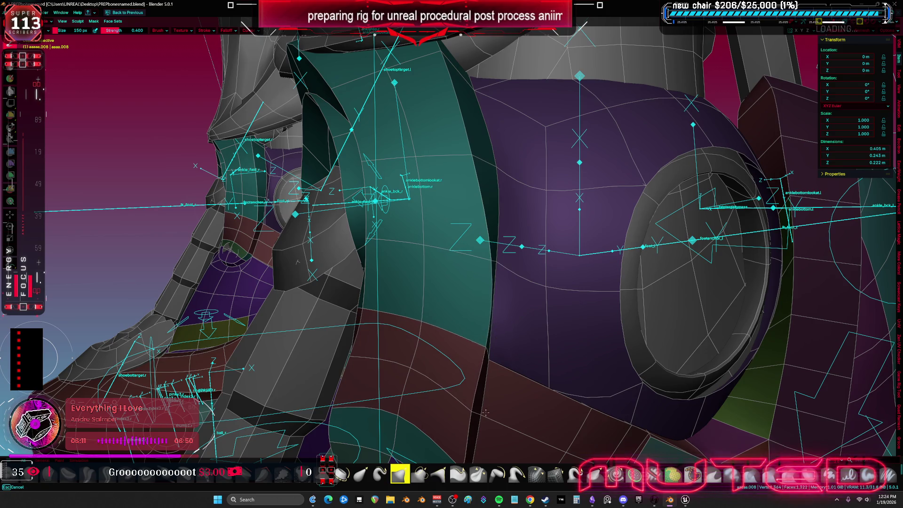
shift+middle_drag(480, 333, 500, 236)
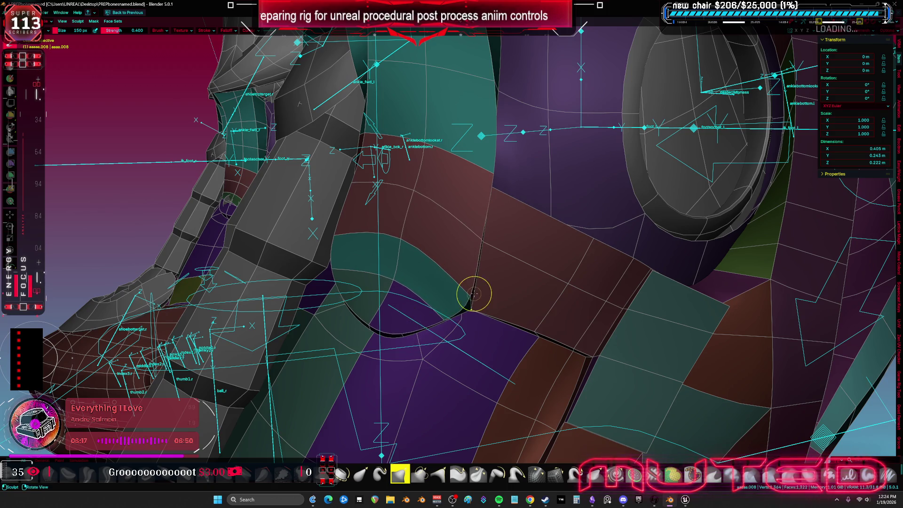
middle_drag(460, 318, 480, 314)
mouse_move(519, 214)
middle_down()
mouse_move(402, 342)
mouse_move(421, 337)
middle_up()
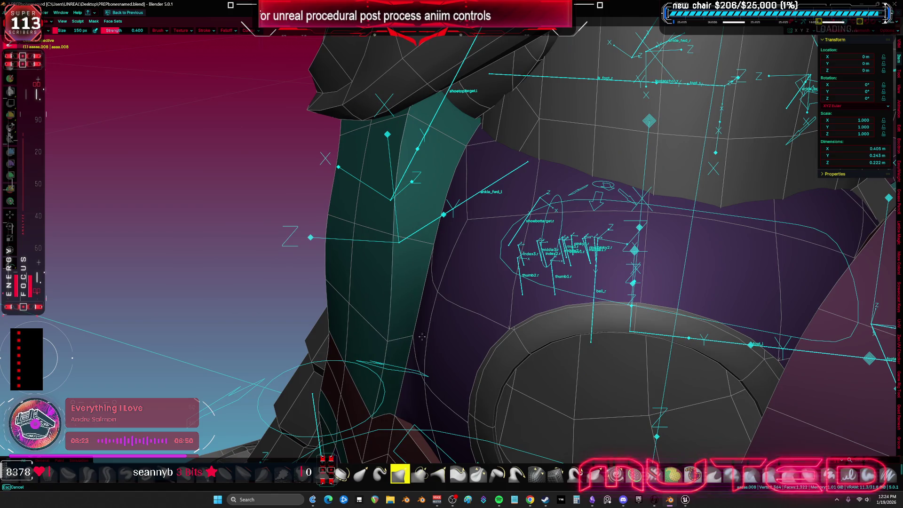
drag(394, 243, 449, 242)
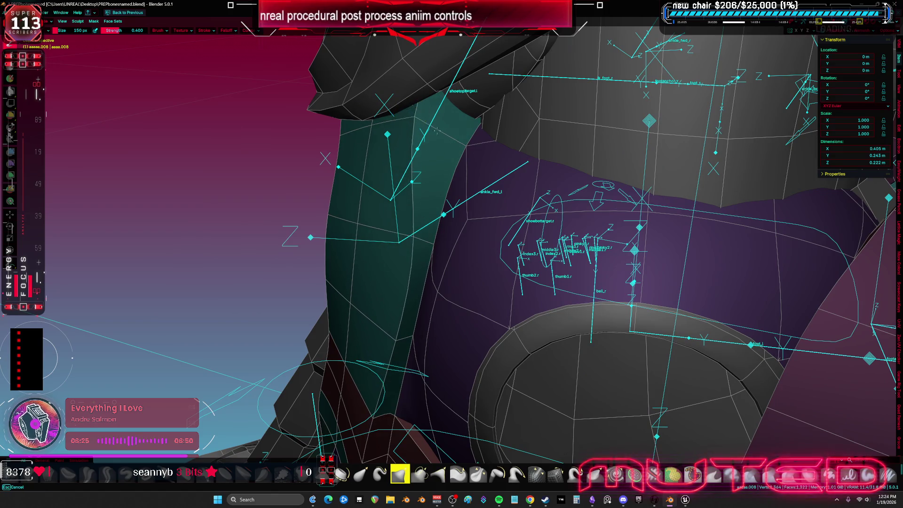
mouse_move(443, 176)
middle_down()
mouse_move(598, 135)
mouse_move(506, 116)
mouse_move(499, 123)
mouse_move(506, 118)
mouse_move(538, 153)
mouse_move(517, 193)
mouse_move(492, 234)
mouse_move(451, 222)
middle_up()
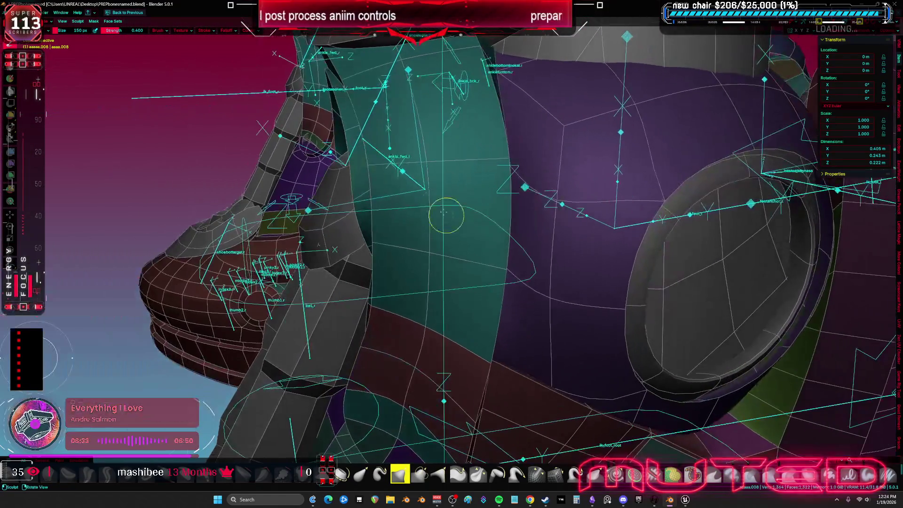
Step: Orbit around the foot and leg rig to inspect both ankles and under the heel strap
middle_drag(376, 168, 429, 172)
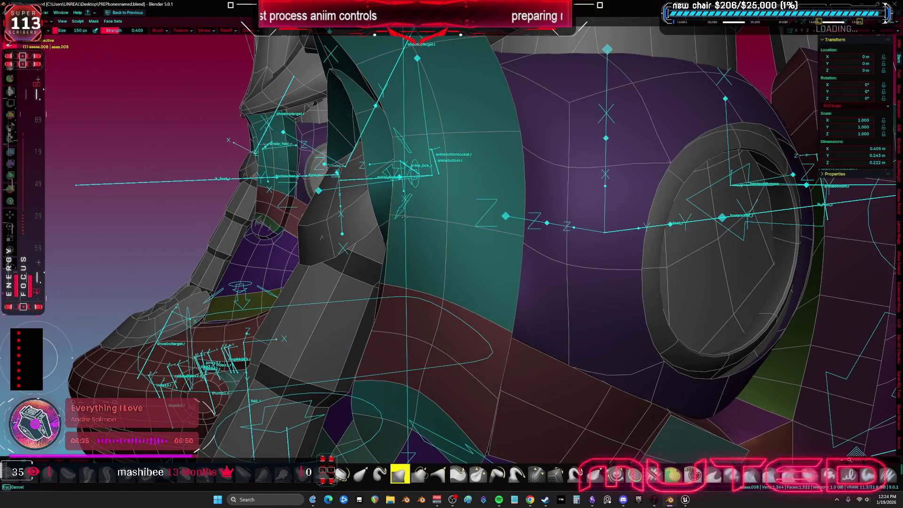
mouse_move(434, 235)
middle_down()
mouse_move(460, 246)
mouse_move(454, 291)
middle_up()
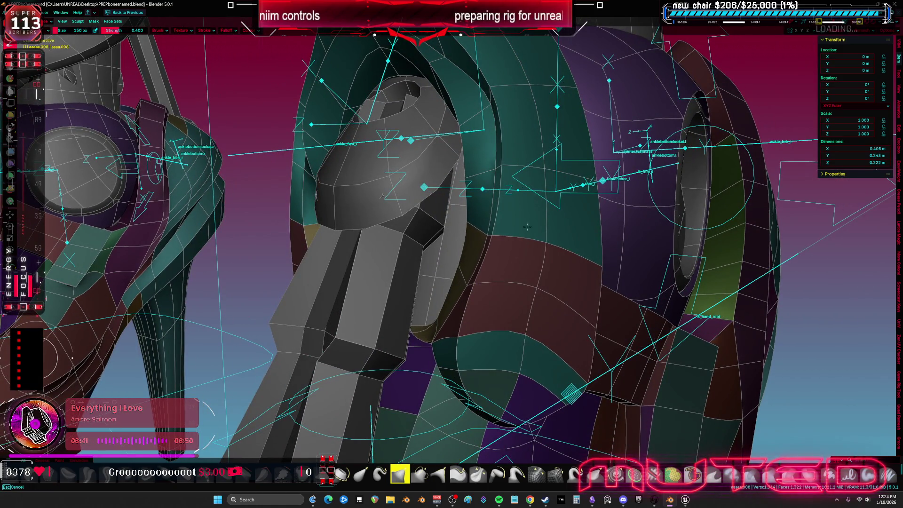
mouse_move(505, 231)
middle_down()
mouse_move(498, 247)
mouse_move(487, 204)
mouse_move(463, 231)
middle_up()
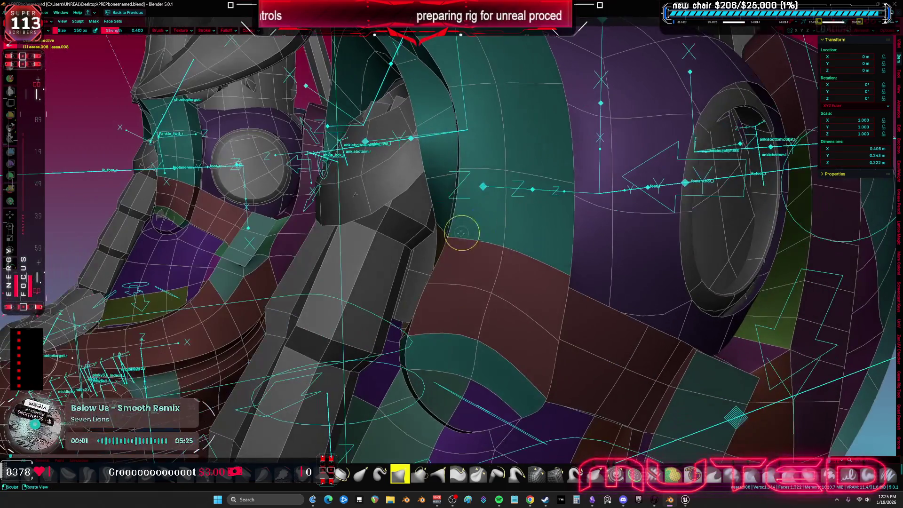
mouse_move(457, 272)
middle_down()
mouse_move(417, 258)
mouse_move(429, 287)
middle_up()
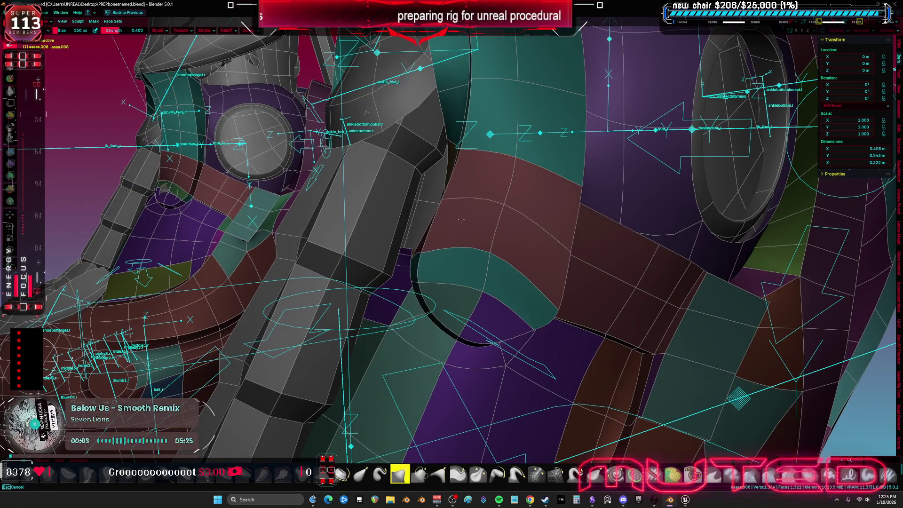
mouse_move(487, 280)
middle_down()
mouse_move(484, 296)
mouse_move(513, 94)
mouse_move(478, 119)
middle_up()
middle_drag(489, 301, 492, 304)
mouse_move(502, 357)
middle_down()
mouse_move(537, 247)
mouse_move(515, 274)
mouse_move(442, 256)
mouse_move(372, 256)
mouse_move(384, 277)
middle_up()
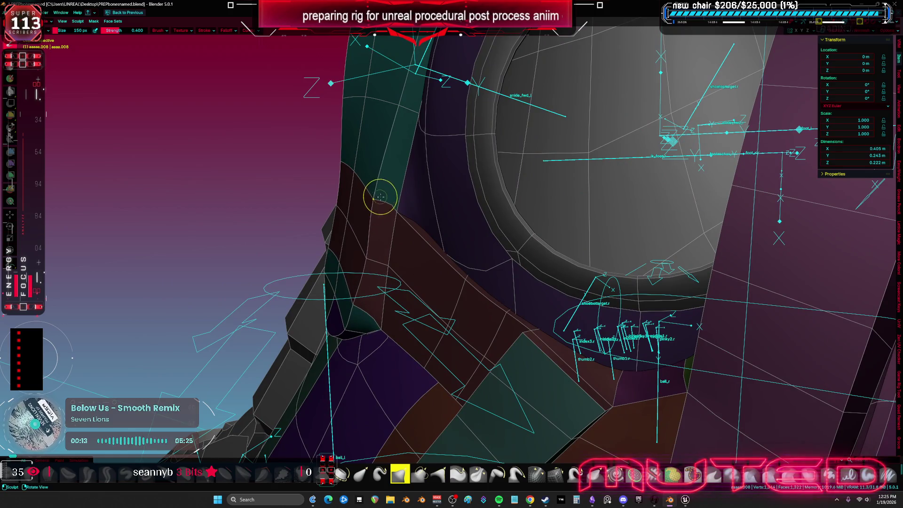
middle_drag(395, 221, 435, 202)
middle_drag(460, 123, 494, 180)
mouse_move(541, 222)
middle_down()
mouse_move(463, 228)
mouse_move(494, 300)
middle_up()
mouse_move(480, 187)
middle_down()
mouse_move(457, 293)
mouse_move(462, 263)
mouse_move(402, 251)
middle_up()
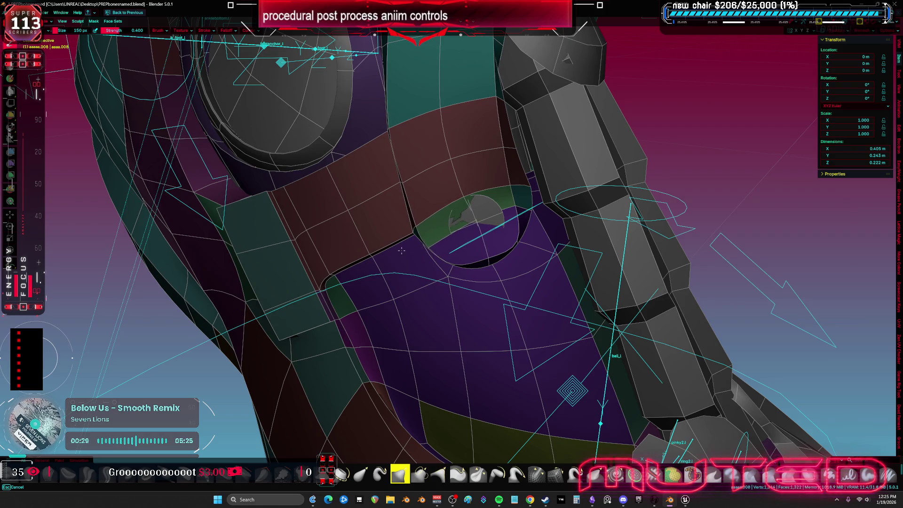
middle_drag(508, 180, 390, 174)
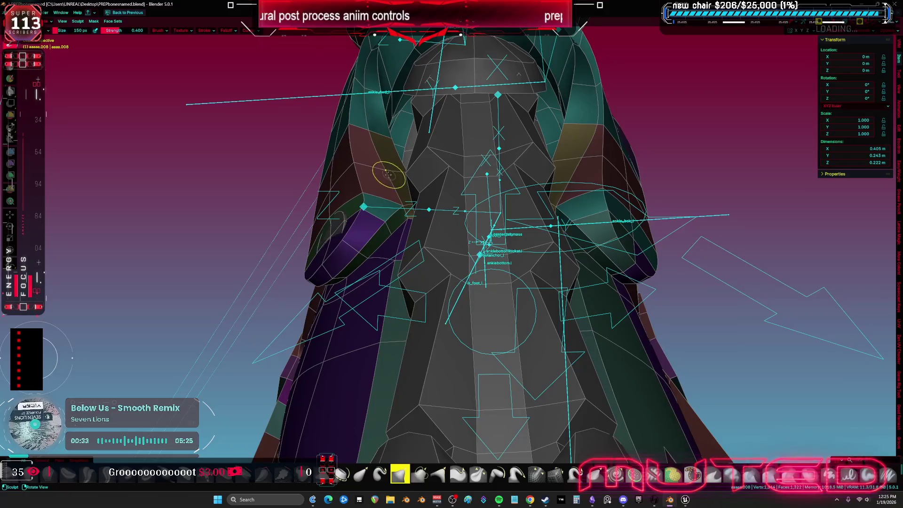
middle_drag(354, 208, 354, 200)
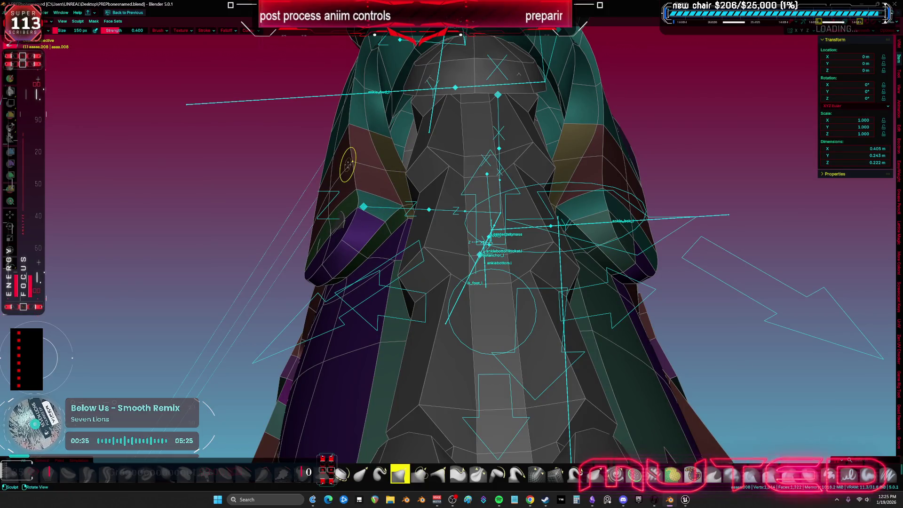
mouse_move(353, 139)
middle_down()
mouse_move(373, 201)
mouse_move(383, 209)
mouse_move(383, 201)
middle_up()
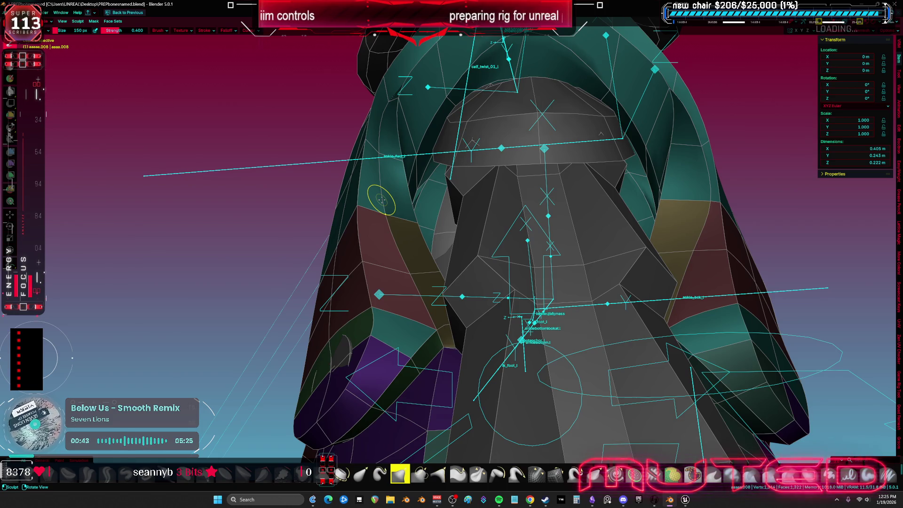
mouse_move(452, 151)
middle_down()
mouse_move(439, 172)
mouse_move(450, 177)
mouse_move(419, 141)
mouse_move(386, 184)
mouse_move(396, 200)
mouse_move(362, 244)
middle_up()
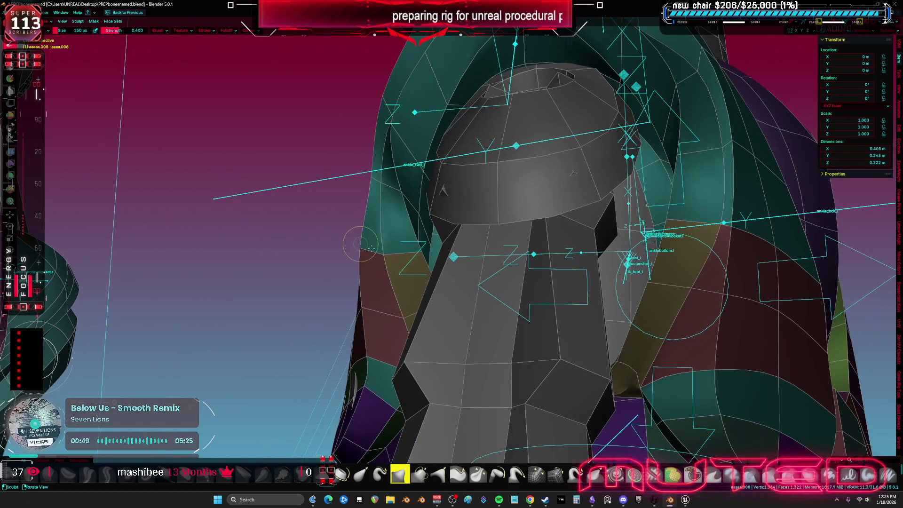
mouse_move(387, 318)
middle_down()
mouse_move(470, 329)
mouse_move(482, 303)
middle_up()
Step: Toggle the wireframe and bone overlays and frame the ankle closer
key(shift+alt+z)
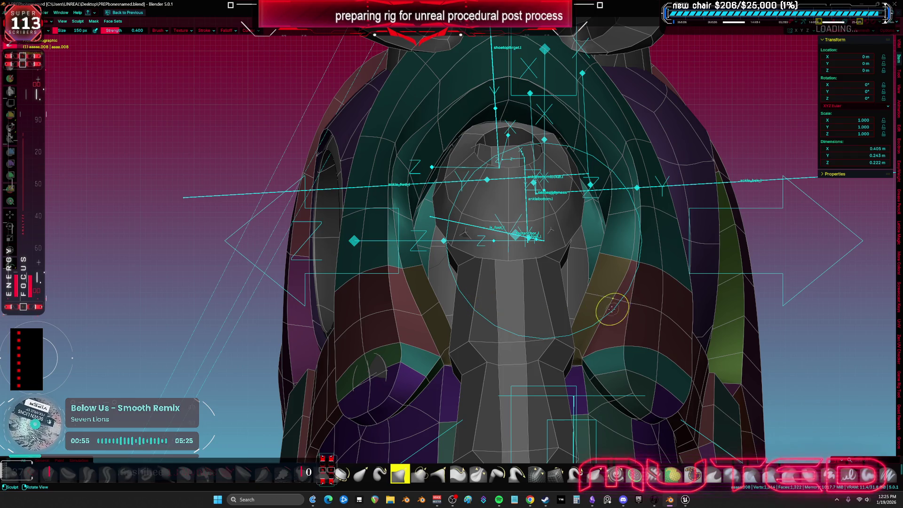
middle_drag(649, 334, 609, 264)
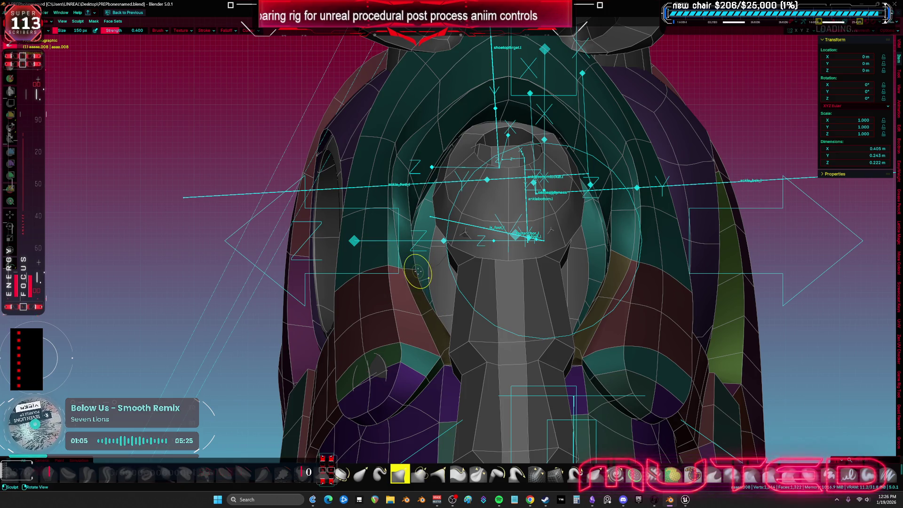
mouse_move(417, 260)
shift+middle_down()
mouse_move(440, 305)
mouse_move(407, 306)
mouse_move(413, 329)
mouse_move(420, 322)
mouse_move(401, 333)
shift+middle_up()
scroll(376, 362, up, 4)
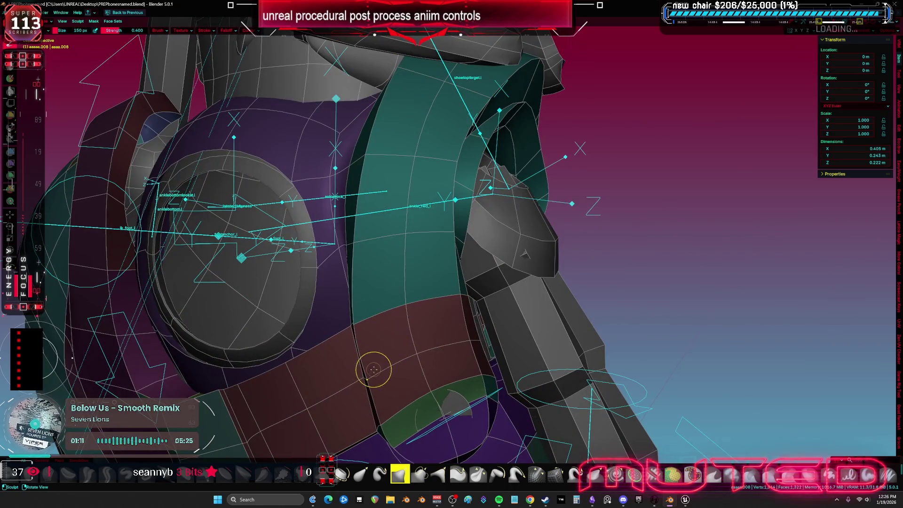
Step: Resize the sculpt brush repeatedly (350, 226, 144, 278 px) while orbiting around the ankle
key(f)
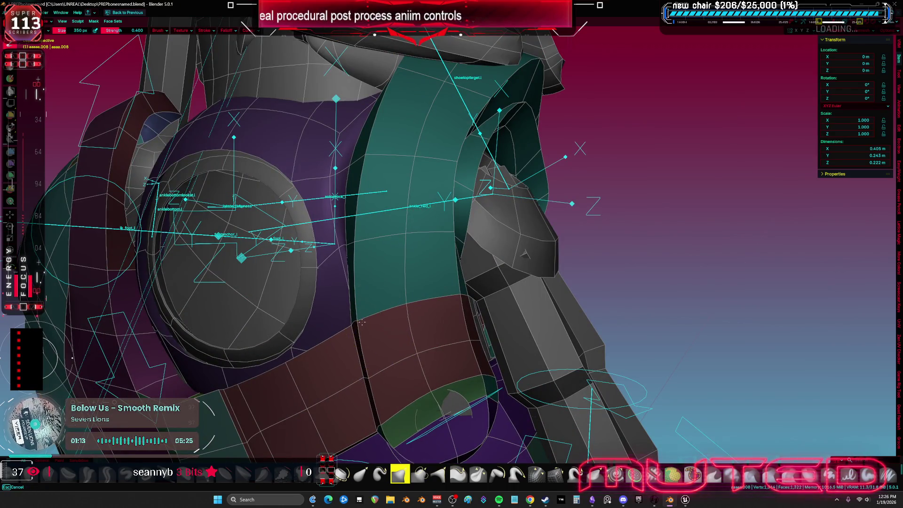
middle_drag(380, 359, 364, 293)
middle_drag(367, 185, 398, 191)
middle_drag(389, 373, 390, 367)
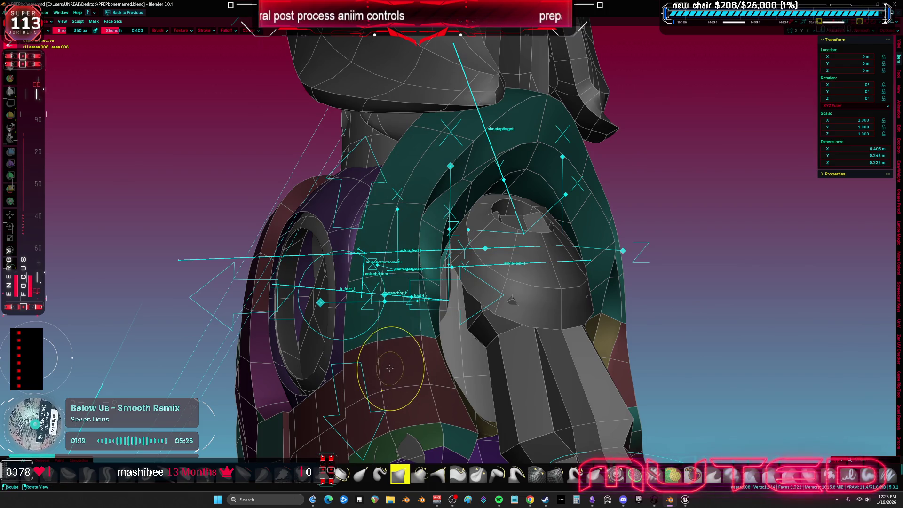
key(f)
click(400, 383)
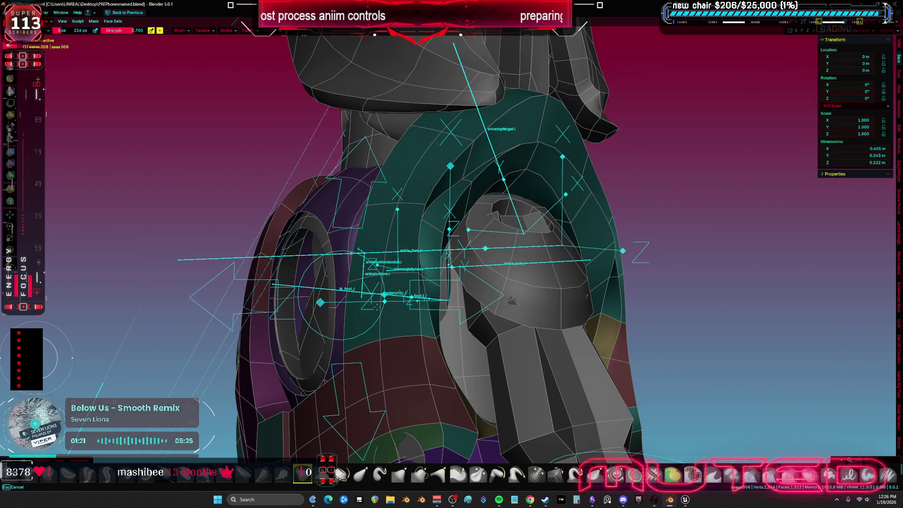
key(f)
click(377, 271)
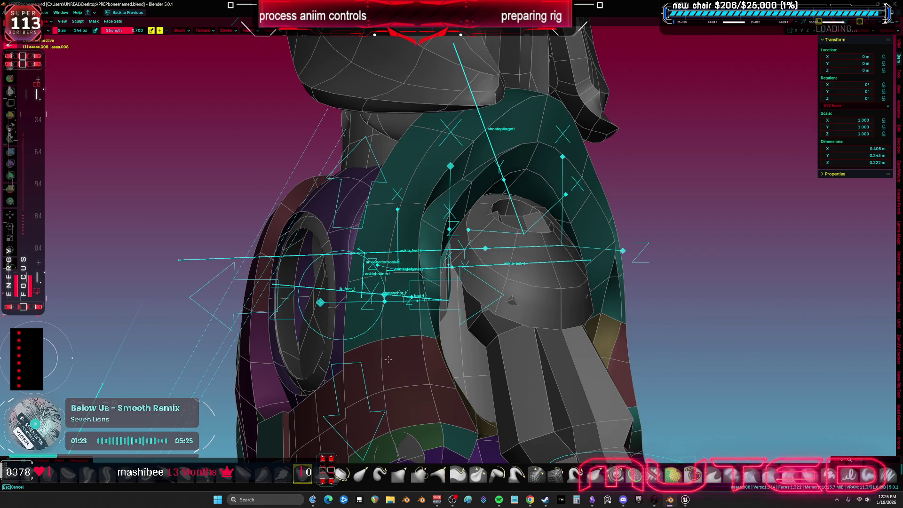
mouse_move(383, 439)
middle_down()
mouse_move(402, 396)
mouse_move(483, 409)
middle_up()
key(f)
click(402, 395)
Step: Bring up the mode choices and return the mesh to Sculpt Mode
key(Tab)
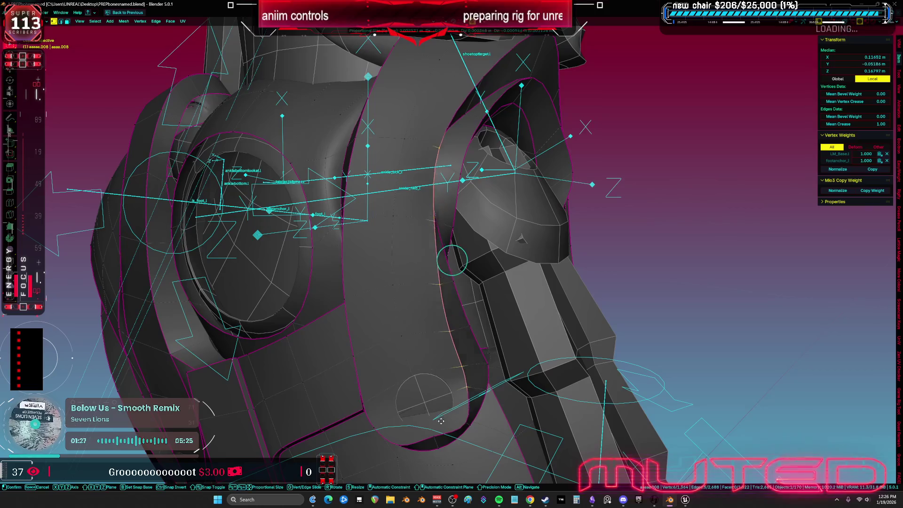
key(ctrl+Tab)
click(475, 449)
middle_drag(475, 448, 453, 360)
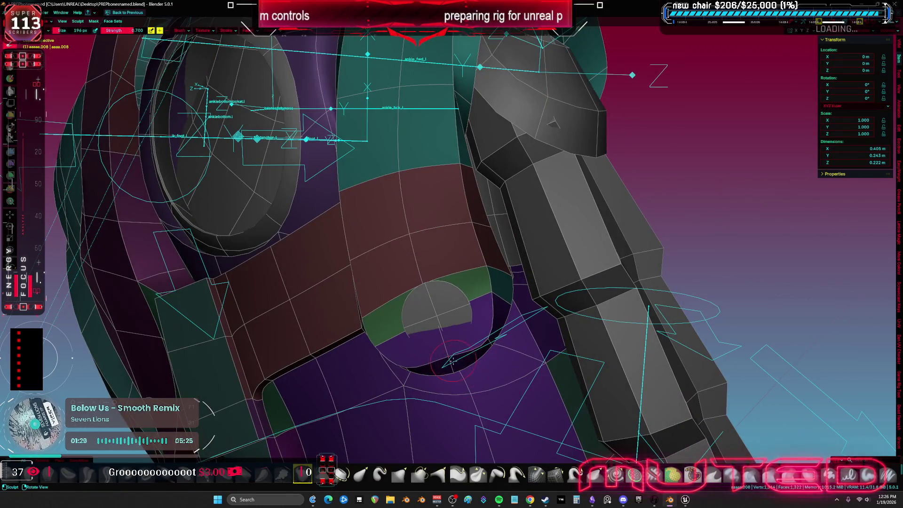
Step: Set the sculpt brush to 180 px and orbit to a front view of the foot
key(f)
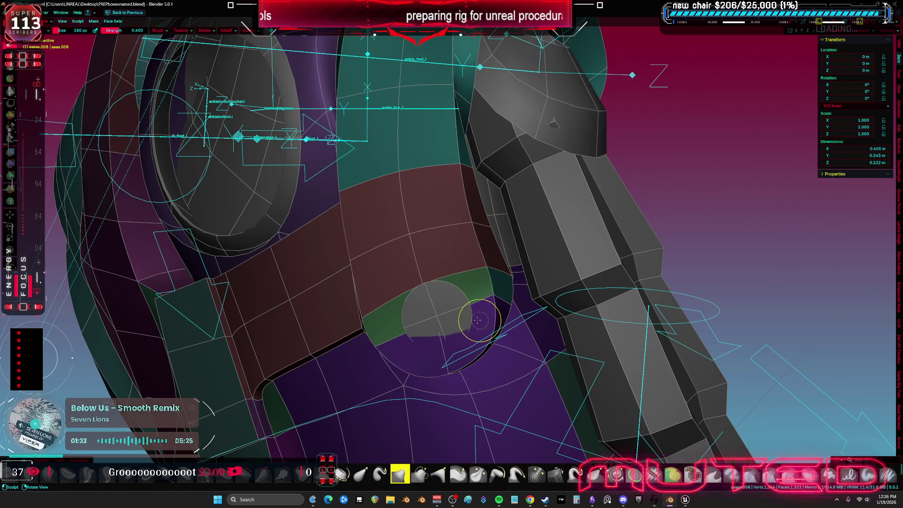
click(442, 318)
middle_drag(442, 317, 410, 306)
middle_drag(471, 259, 418, 283)
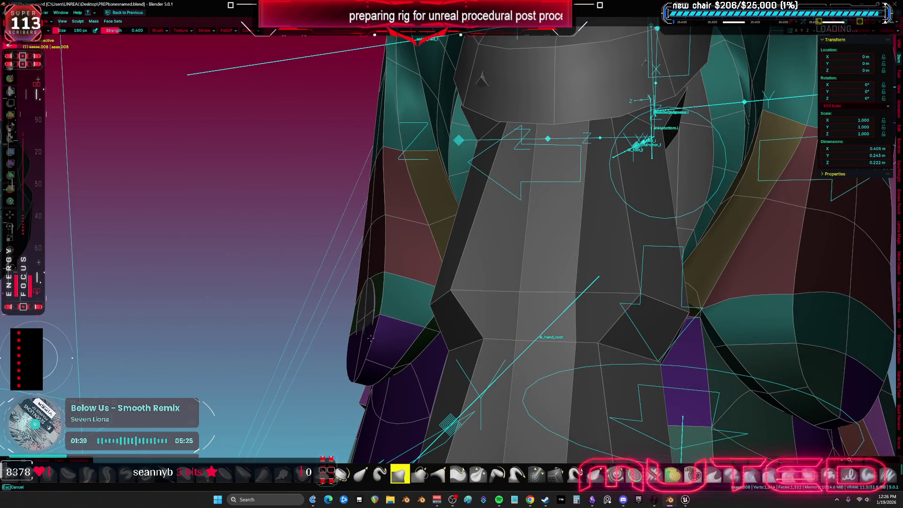
mouse_move(386, 279)
middle_down()
mouse_move(437, 261)
mouse_move(447, 320)
mouse_move(637, 242)
middle_up()
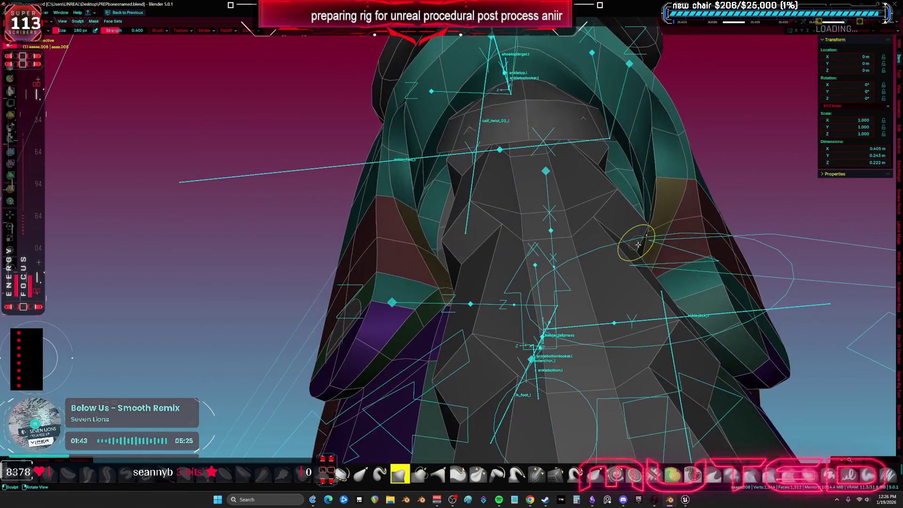
Step: Switch to Edit Mode and select an ankle vertex to check its weights
key(Tab)
click(682, 224)
mouse_move(682, 224)
middle_down()
mouse_move(747, 184)
mouse_move(682, 276)
mouse_move(498, 281)
middle_up()
Step: Clear the selection and nudge the large face beside the seam
middle_drag(466, 185, 460, 211)
click(460, 211)
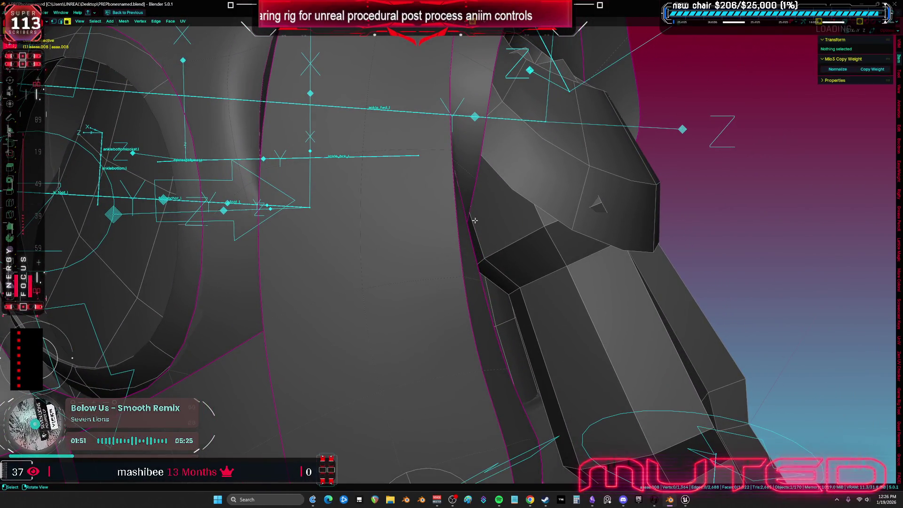
click(457, 226)
key(g)
click(464, 240)
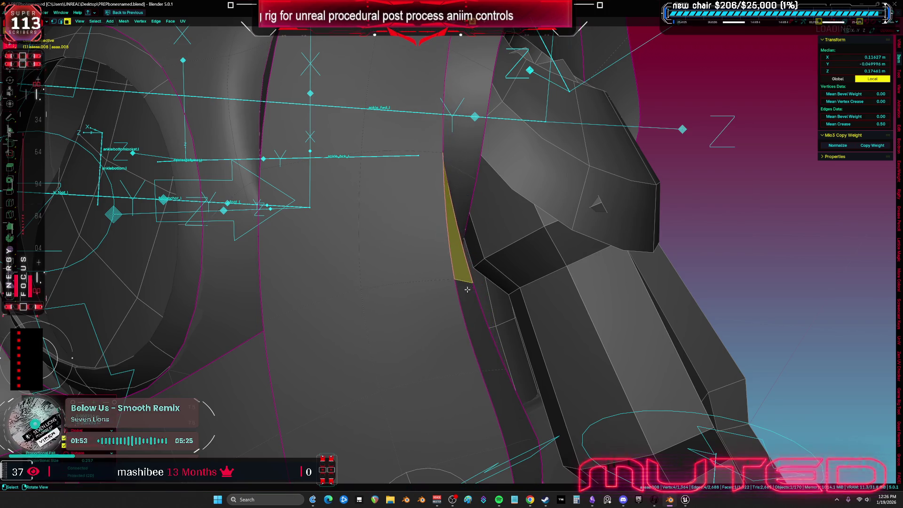
Step: In vertex select mode, nudge two single vertices along the seam
key(1)
click(463, 289)
key(g)
click(458, 287)
click(484, 356)
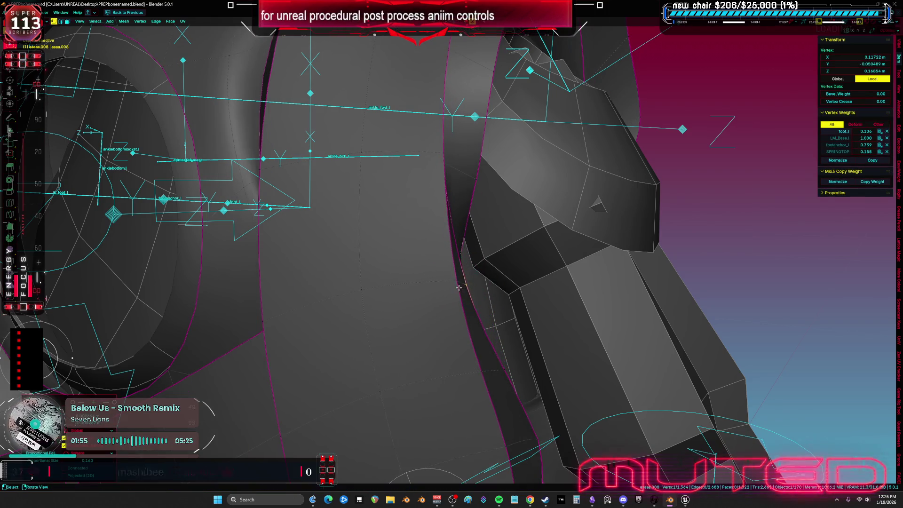
key(g)
click(479, 374)
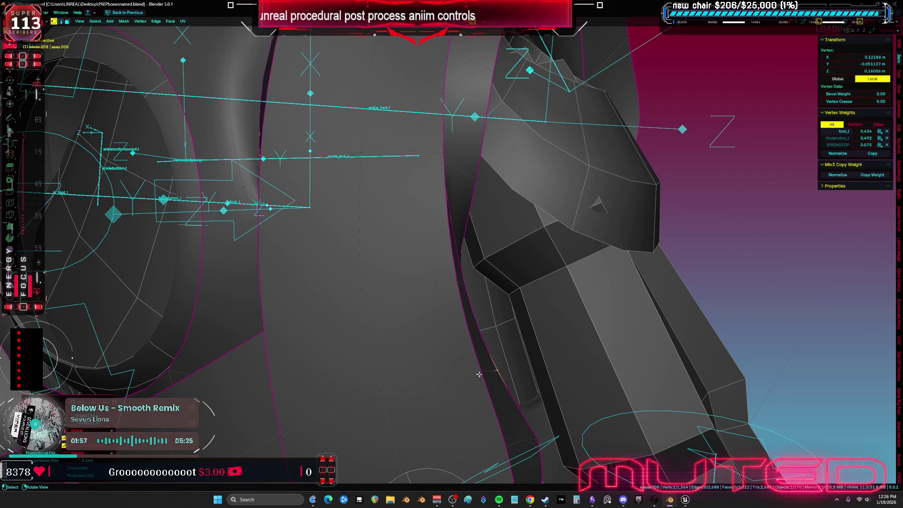
middle_drag(479, 374, 497, 352)
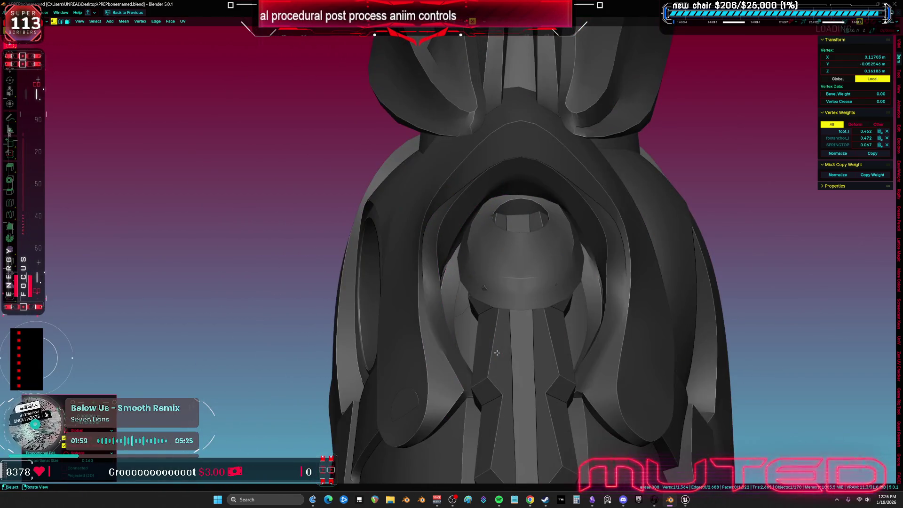
Step: With overlays on, select the edge loops around the ankle ring, dropping the upper loop
key(shift+alt+z)
alt+click(623, 359)
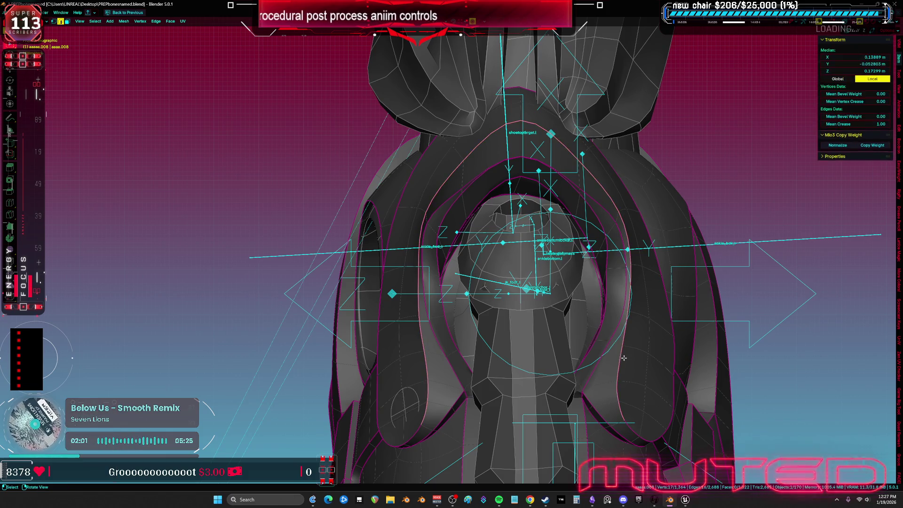
click(659, 363)
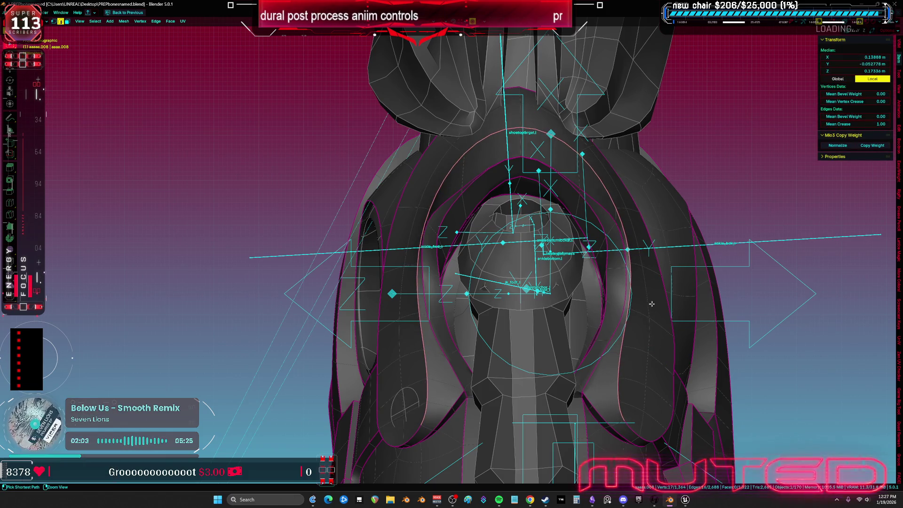
alt+shift+click(500, 128)
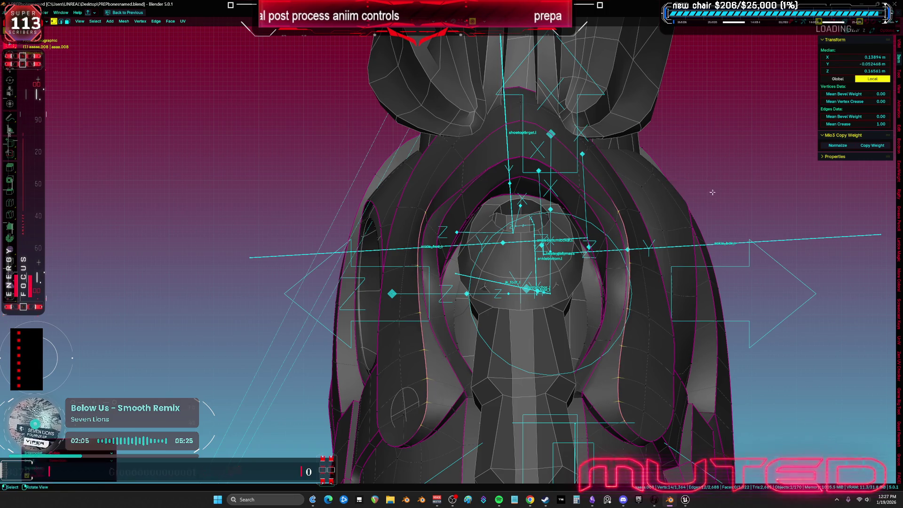
shift+middle_drag(694, 227, 678, 192)
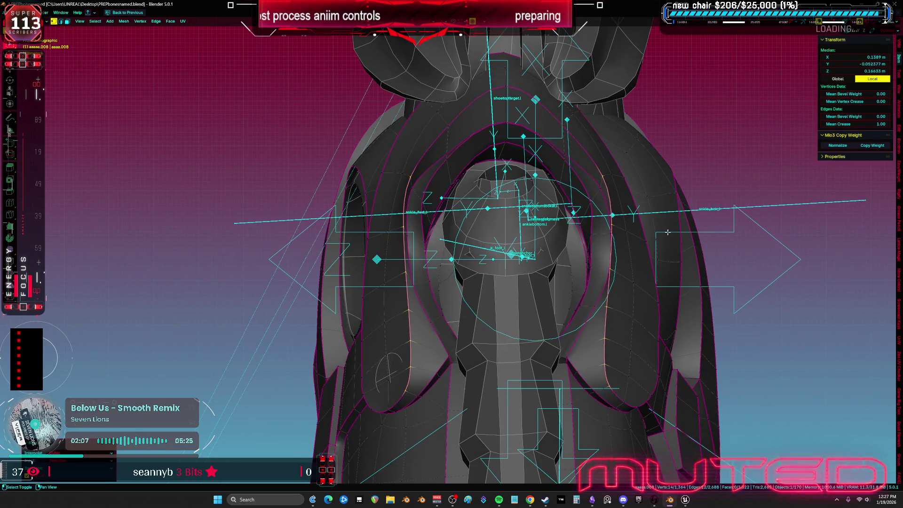
shift+middle_drag(667, 231, 663, 201)
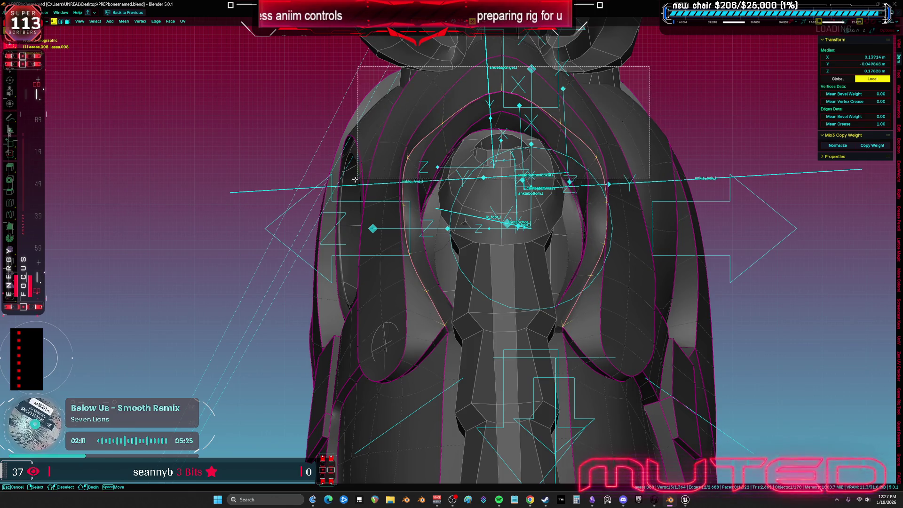
alt+shift+click(612, 186)
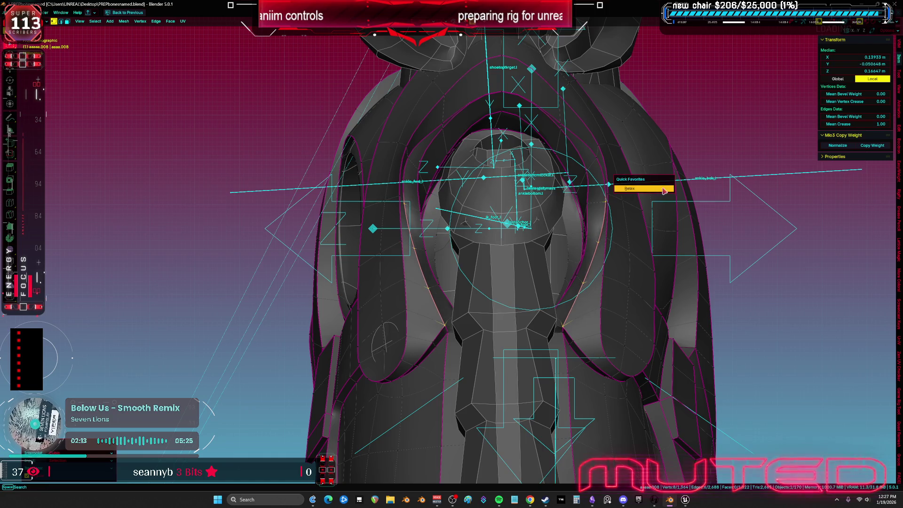
Step: Orbit around the leg rig, turn the overlays back on and clear the selection
mouse_move(630, 234)
middle_down()
mouse_move(569, 240)
mouse_move(641, 242)
mouse_move(622, 259)
mouse_move(467, 259)
mouse_move(462, 278)
middle_up()
key(alt+shift+z)
key(alt+a)
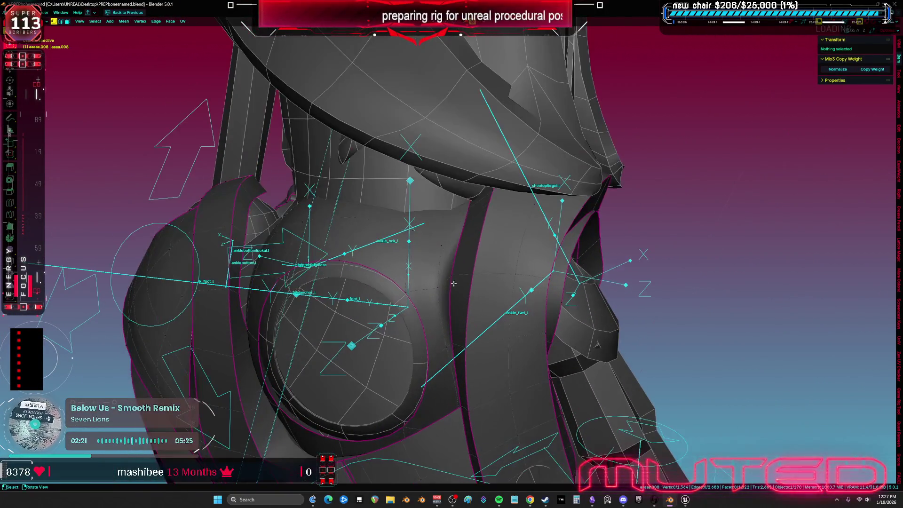
Step: Reposition a vertex on the ankle socket rim, then select the whole mesh
click(462, 279)
click(576, 273)
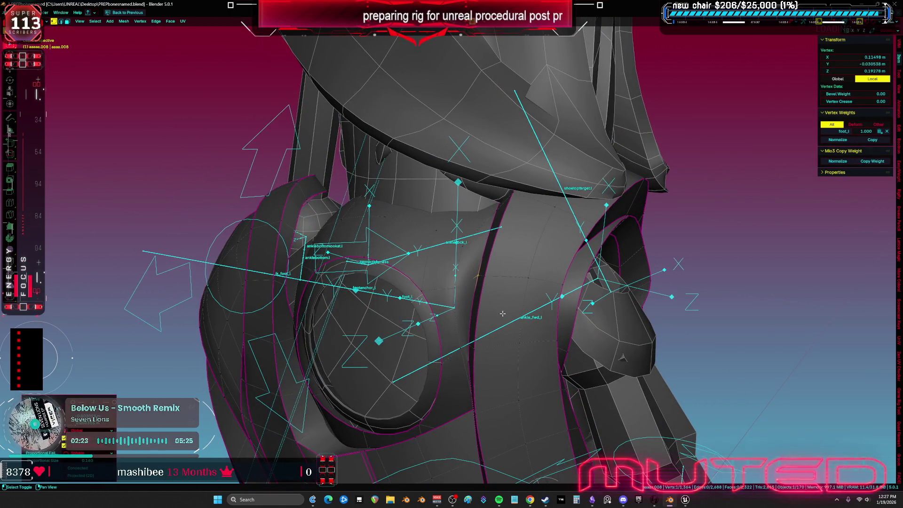
click(482, 383)
mouse_move(482, 383)
middle_down()
mouse_move(588, 374)
mouse_move(553, 365)
mouse_move(562, 230)
mouse_move(406, 310)
mouse_move(417, 304)
mouse_move(416, 325)
middle_up()
click(564, 361)
key(a)
scroll(412, 308, up, 4)
Step: Select an edge at the ankle hole and try scaling it, cancelling the change
click(418, 303)
key(Escape)
middle_drag(670, 372, 423, 297)
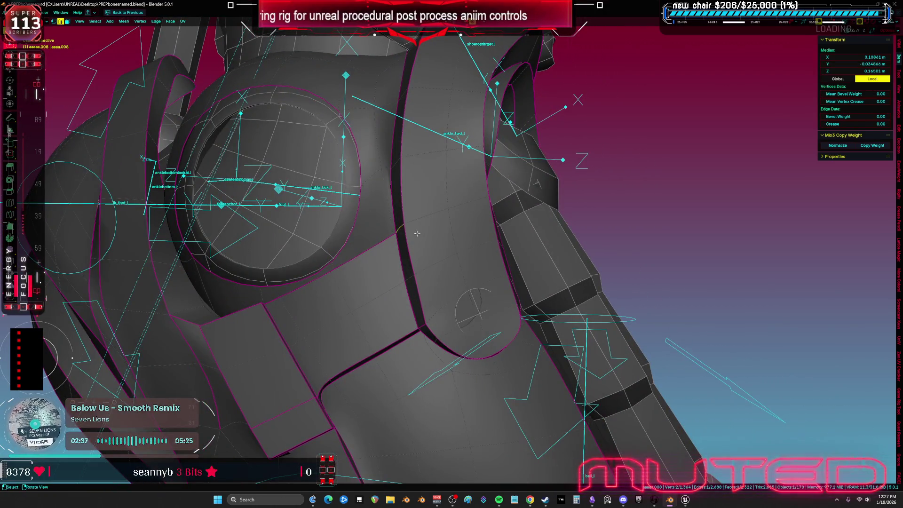
mouse_move(703, 298)
middle_down()
mouse_move(565, 295)
mouse_move(660, 346)
middle_up()
key(s)
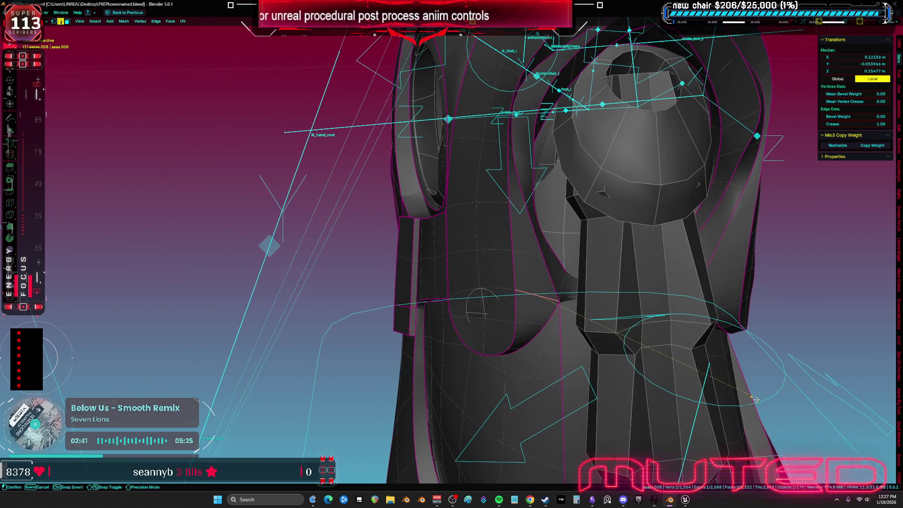
key(Escape)
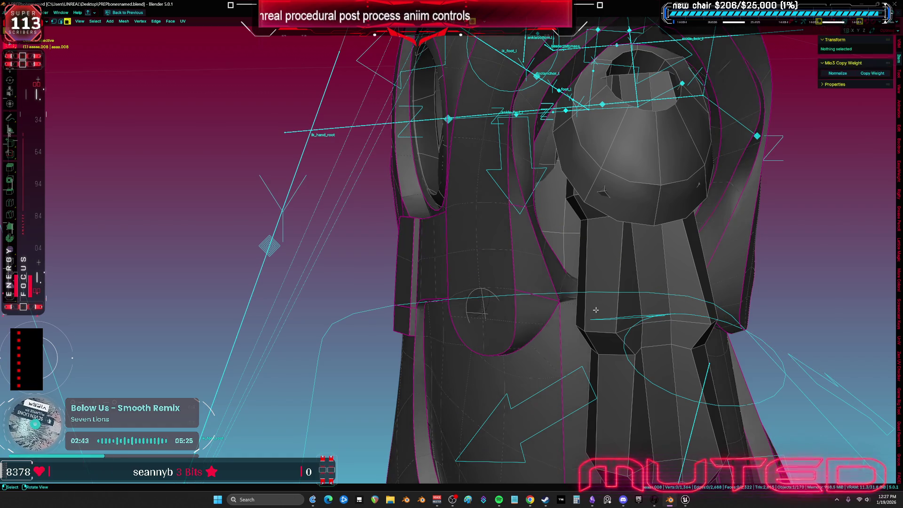
Step: Move a single ankle vertex slightly along the ankle and relax the selection
click(533, 286)
mouse_move(551, 347)
middle_down()
mouse_move(597, 327)
mouse_move(472, 225)
middle_up()
click(472, 225)
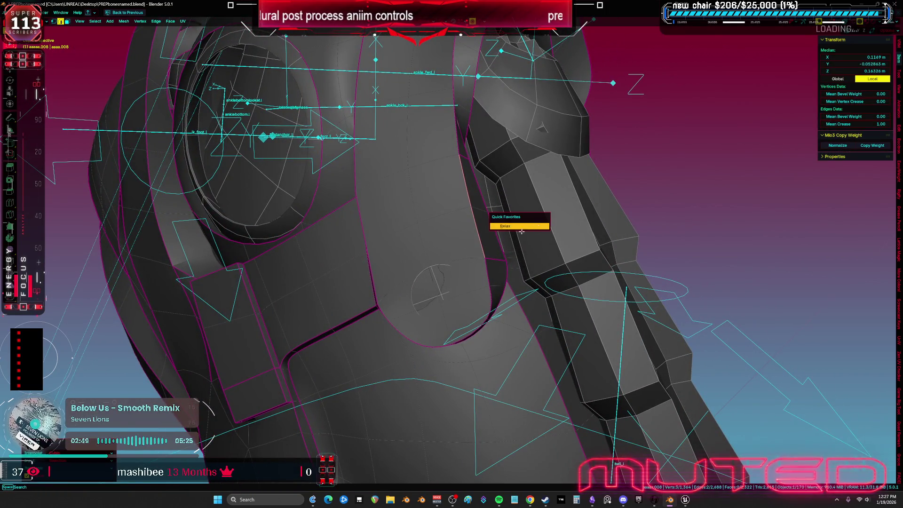
click(531, 227)
middle_drag(531, 226, 355, 288)
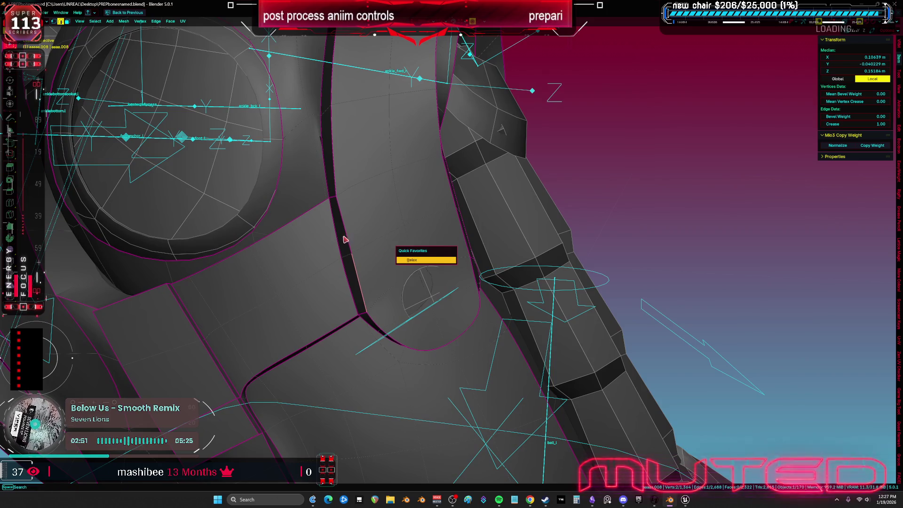
click(448, 273)
mouse_move(448, 272)
middle_down()
mouse_move(475, 293)
mouse_move(394, 345)
mouse_move(529, 280)
middle_up()
Step: Shift an edge and a vertex on the ankle tab with proportional falloff
key(alt+a)
key(a)
click(393, 345)
key(g)
click(491, 297)
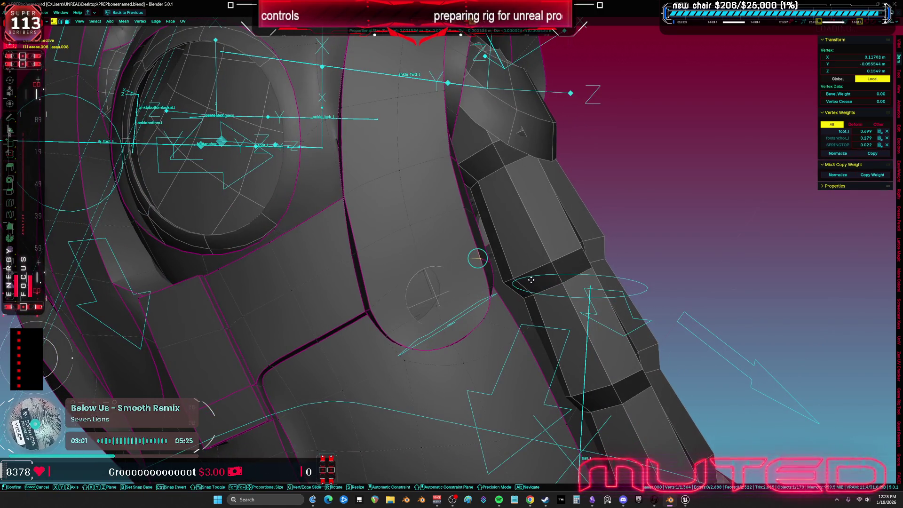
click(563, 285)
Step: Reposition vertices near the strap and ankle tab
click(484, 260)
key(g)
middle_drag(484, 259, 412, 268)
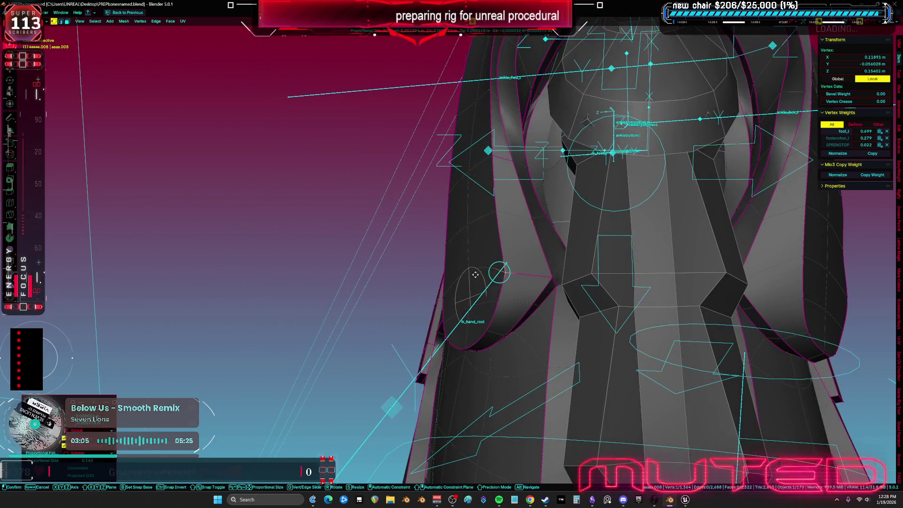
click(507, 256)
middle_drag(507, 256, 475, 294)
click(464, 306)
key(g)
click(461, 308)
Step: Adjust several more socket vertices and select vertices around the tab edge
click(461, 308)
key(g)
click(486, 364)
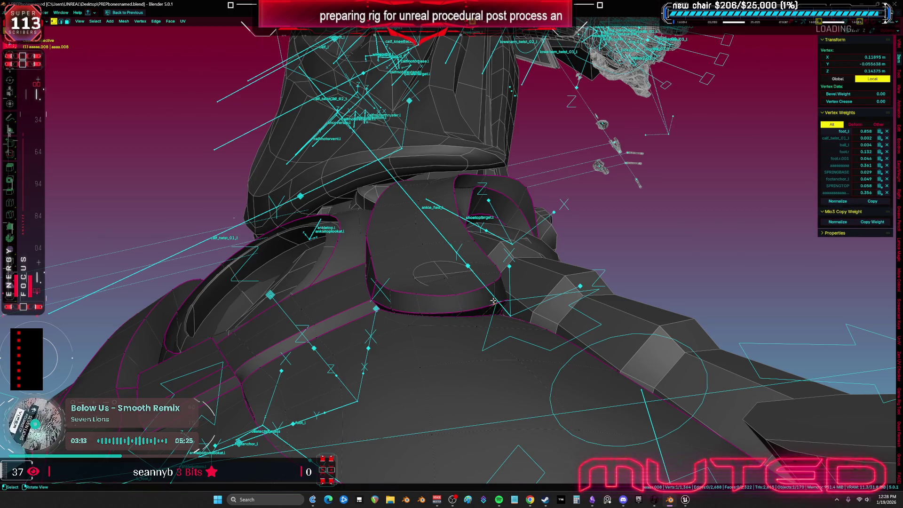
click(414, 294)
key(g)
click(432, 295)
click(399, 281)
ctrl+click(459, 293)
Step: Relax the tab's rim vertices and view the ring in solid shading
key(q)
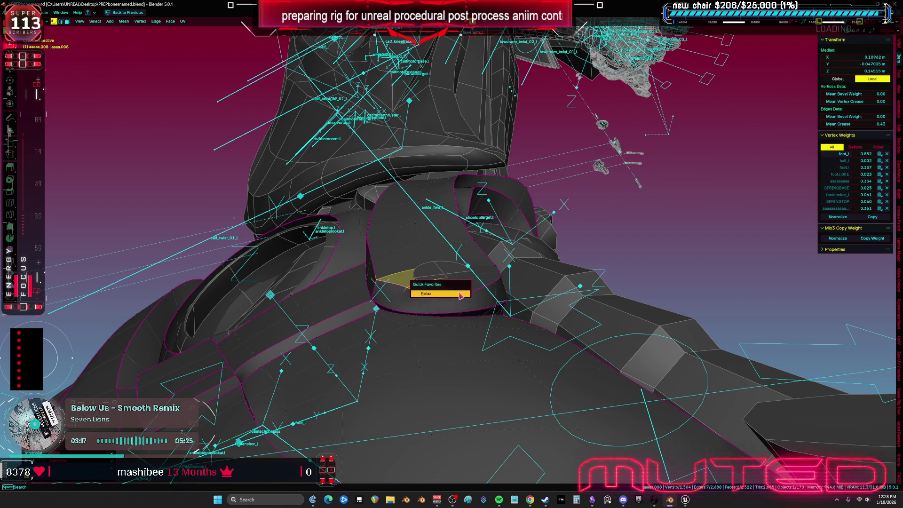
middle_drag(461, 240, 415, 281)
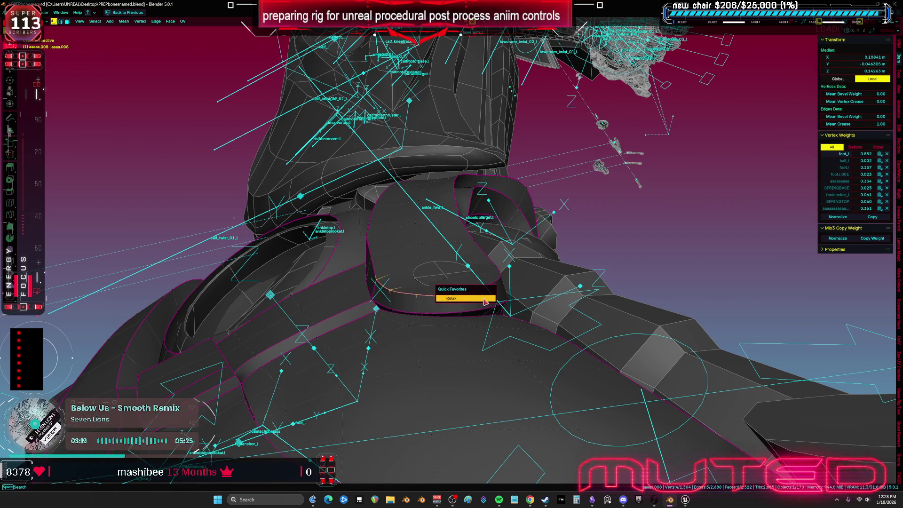
click(484, 300)
middle_drag(483, 300, 451, 306)
scroll(412, 222, up, 5)
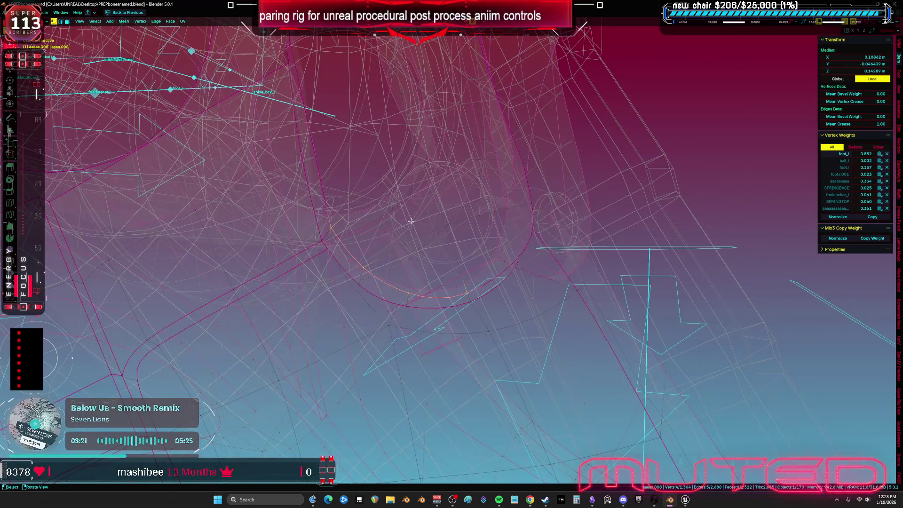
click(460, 234)
middle_drag(460, 234, 437, 270)
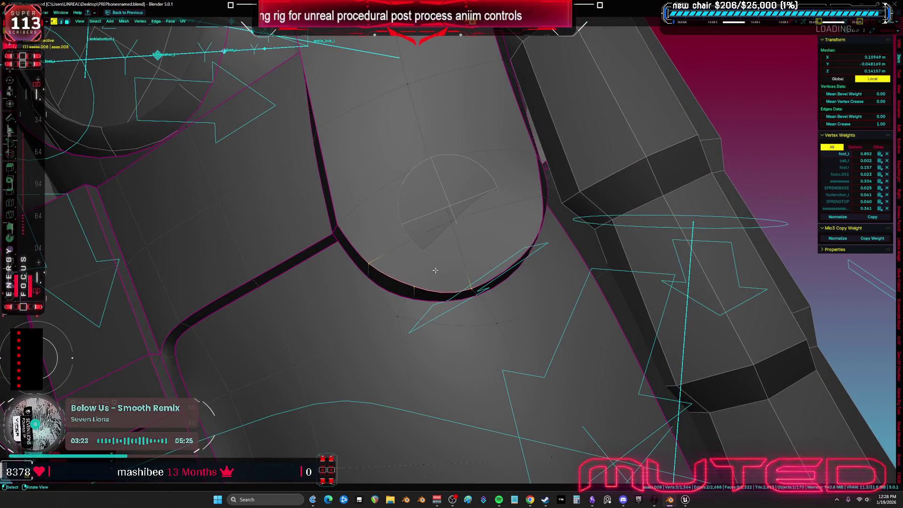
click(425, 285)
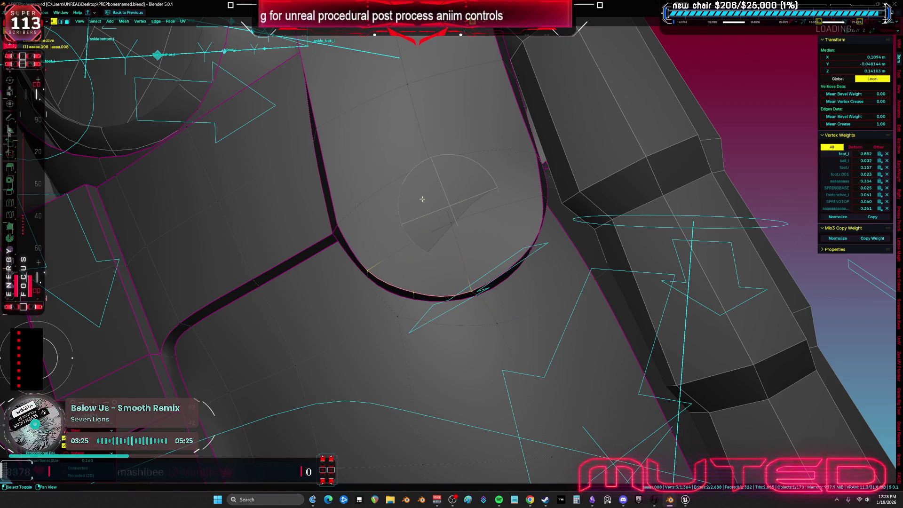
Step: Shift a vertex on the tab curve and its surroundings with a proportional move
click(411, 288)
key(g)
mouse_move(461, 334)
middle_down()
mouse_move(573, 282)
mouse_move(599, 244)
mouse_move(557, 269)
mouse_move(569, 279)
mouse_move(453, 235)
middle_up()
click(562, 314)
click(556, 269)
scroll(557, 269, up, 3)
Step: Select vertices around the tab rim and apply Relax to them
ctrl+shift+click(555, 270)
key(ctrl+Tab)
click(508, 235)
key(q)
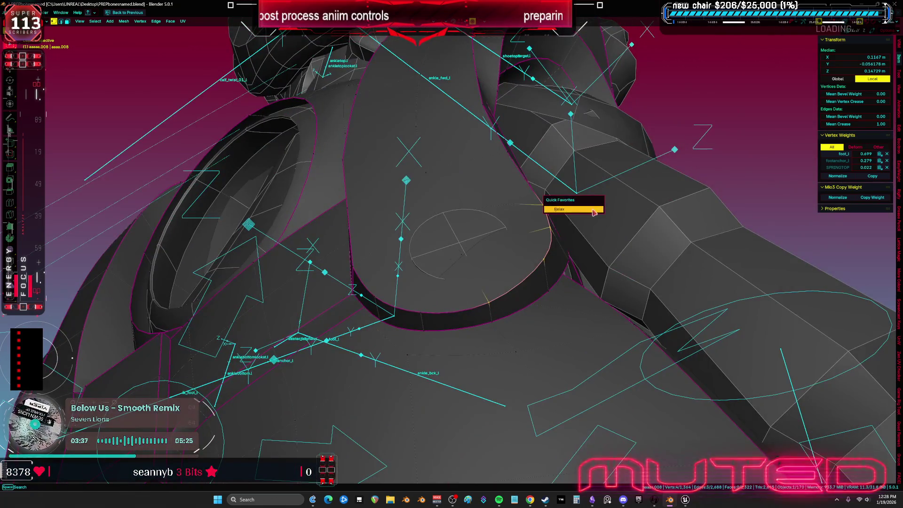
click(594, 210)
scroll(594, 213, up, 3)
scroll(533, 137, up, 2)
Step: Move two ankle vertices with proportional falloff to smooth the socket
click(533, 136)
key(g)
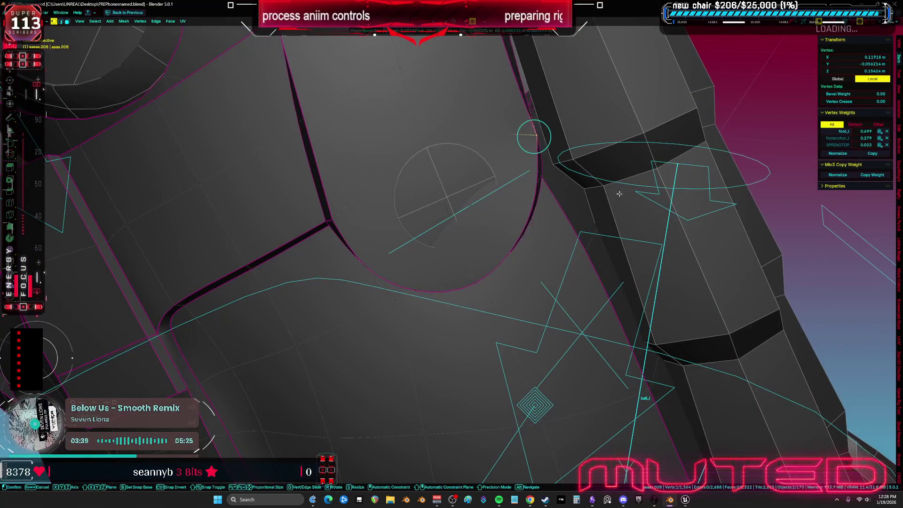
click(619, 194)
scroll(588, 188, down, 3)
middle_drag(588, 185, 553, 242)
click(553, 242)
key(g)
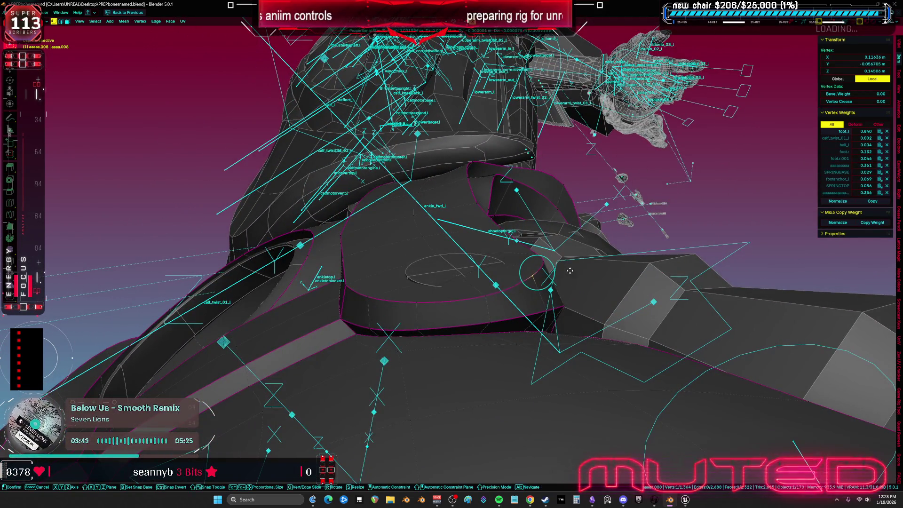
click(596, 323)
middle_drag(596, 322, 489, 263)
Step: Push an ankle vertex along its normal, restore the rig overlays, and select an ankle edge
click(487, 260)
key(g)
click(495, 272)
mouse_move(496, 272)
middle_down()
mouse_move(548, 335)
mouse_move(485, 261)
middle_up()
key(shift+alt+z)
key(2)
click(485, 256)
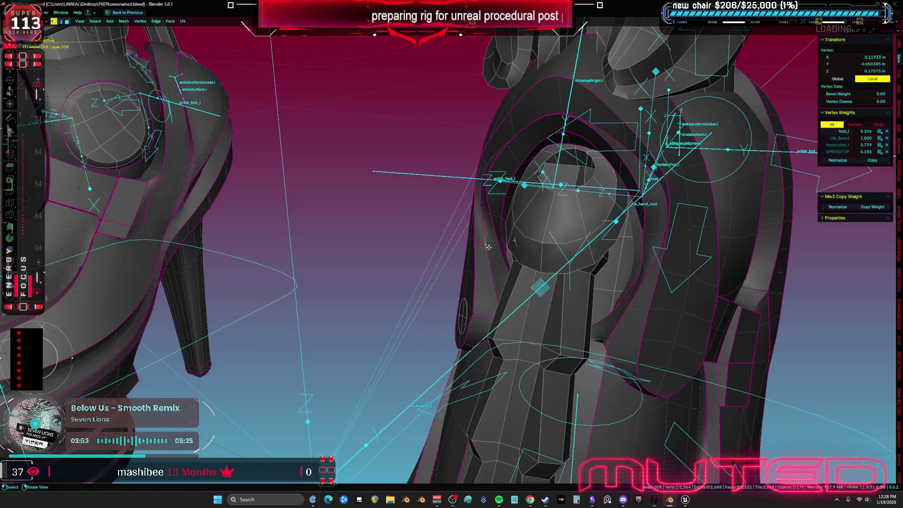
Step: Slide ankle vertices along their edges into better positions
scroll(485, 249, up, 3)
key(g)
key(g)
key(Escape)
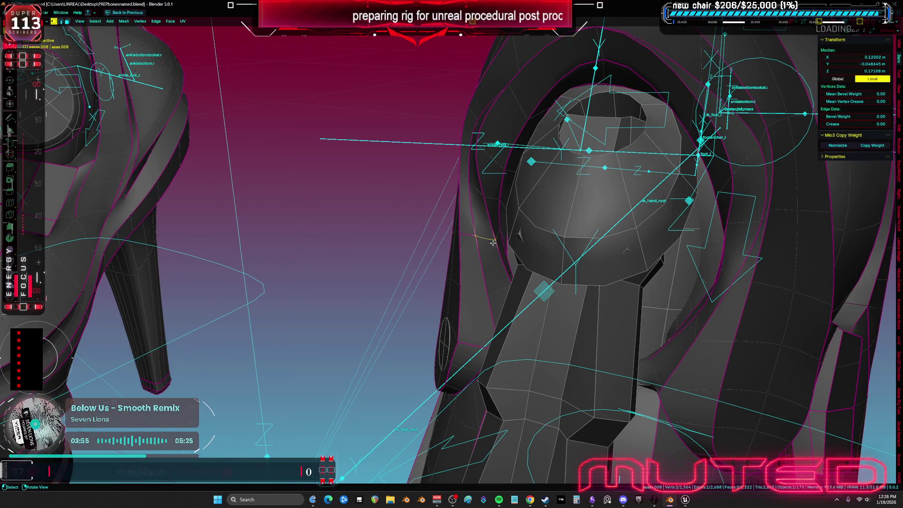
key(1)
click(496, 238)
key(g)
key(g)
click(494, 238)
middle_drag(494, 238, 555, 245)
click(495, 221)
mouse_move(495, 221)
middle_down()
mouse_move(566, 212)
mouse_move(418, 282)
mouse_move(376, 317)
middle_up()
click(567, 213)
Step: Move another ankle vertex, toggling overlays to check the shading
key(shift+alt+z)
click(375, 318)
key(g)
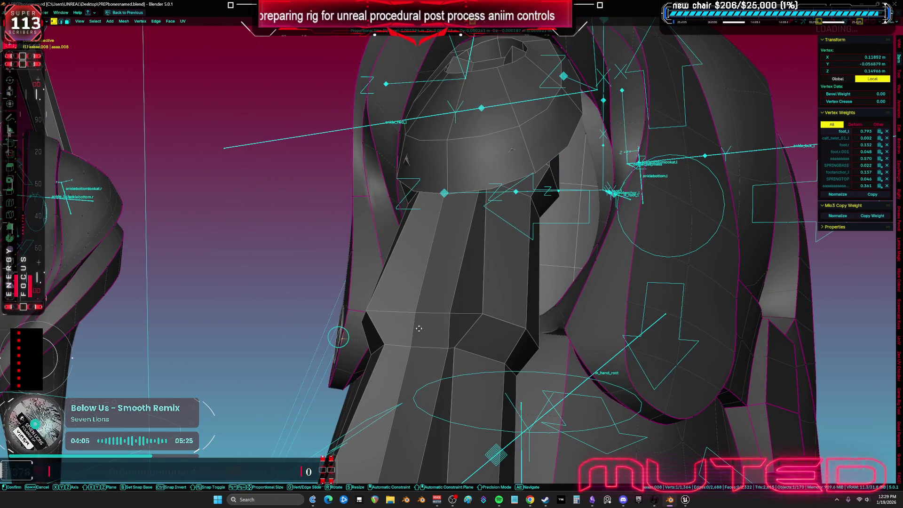
click(418, 327)
key(shift+alt+z)
key(shift+alt+z)
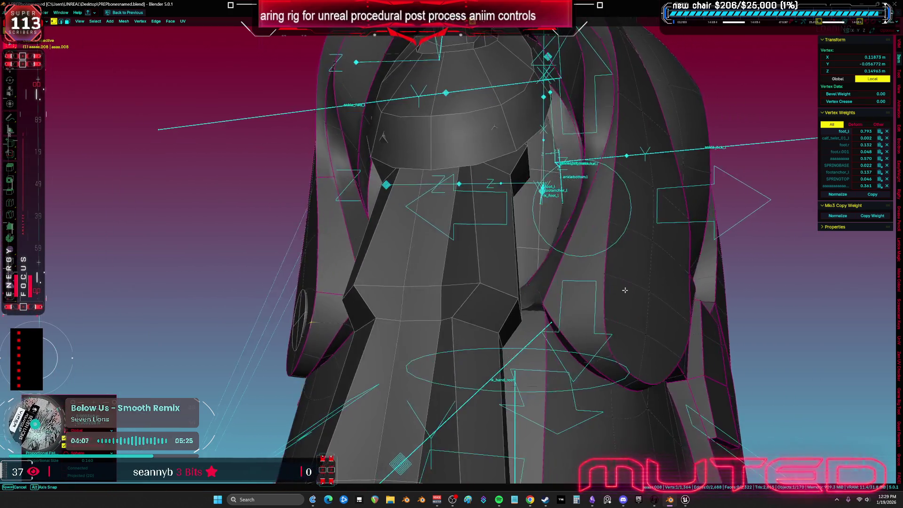
middle_drag(585, 293, 632, 304)
drag(625, 306, 614, 303)
middle_drag(614, 303, 591, 289)
Step: Select the edges along the ankle tab seam to receive a 0.20 crease
key(2)
click(595, 289)
shift+click(614, 175)
mouse_move(613, 175)
middle_down()
mouse_move(399, 262)
mouse_move(426, 143)
middle_up()
shift+click(425, 143)
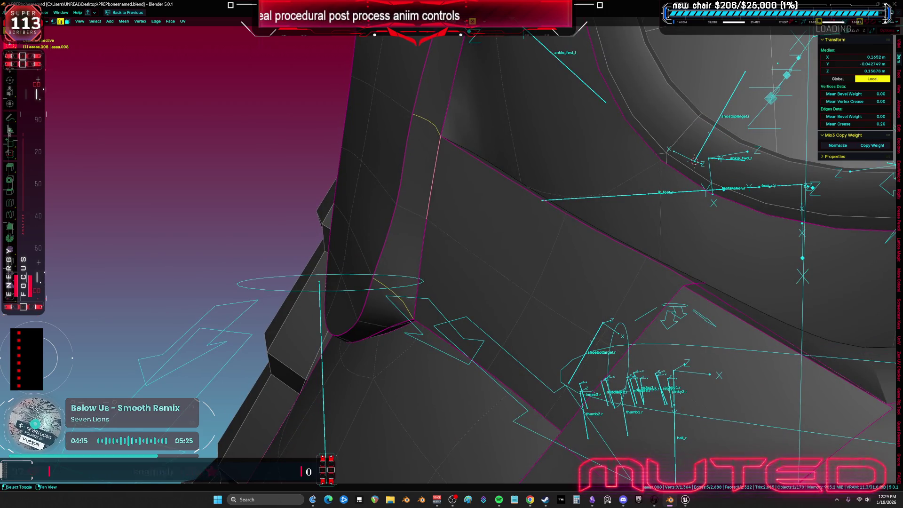
Step: Confirm the crease, switch to vertex select, and pick an ankle vertex from the front view
click(823, 367)
key(1)
mouse_move(824, 366)
middle_down()
mouse_move(478, 167)
mouse_move(714, 191)
middle_up()
click(479, 167)
key(shift+alt+z)
middle_drag(684, 199, 609, 303)
key(KP_1)
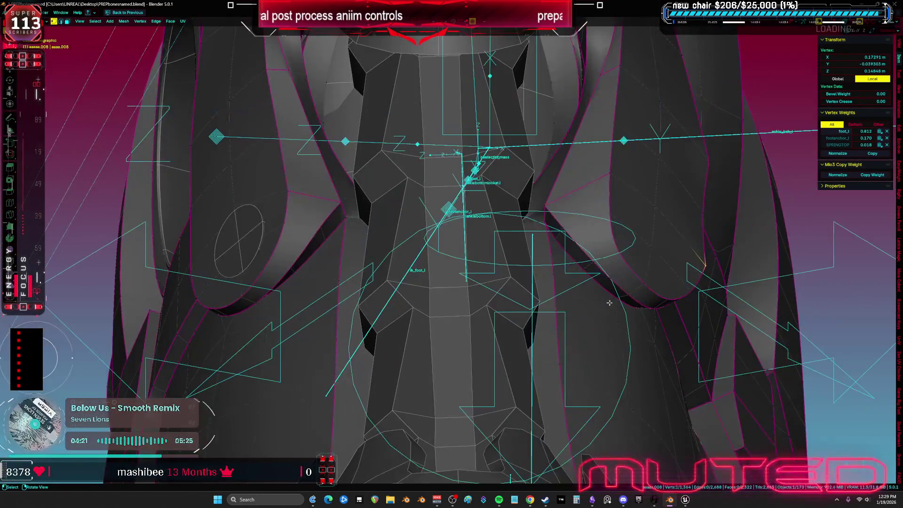
key(shift+alt+z)
mouse_move(685, 286)
middle_down()
mouse_move(599, 264)
mouse_move(444, 252)
mouse_move(447, 226)
middle_up()
key(shift+alt+z)
Step: Add a second ankle vertex and rotate, then move the pair into place
drag(447, 226, 444, 221)
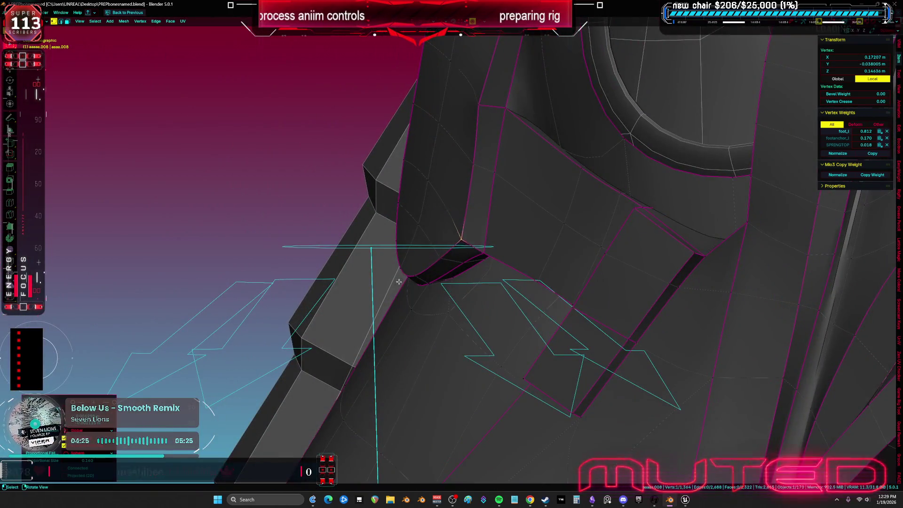
middle_drag(444, 221, 442, 287)
middle_drag(508, 241, 529, 243)
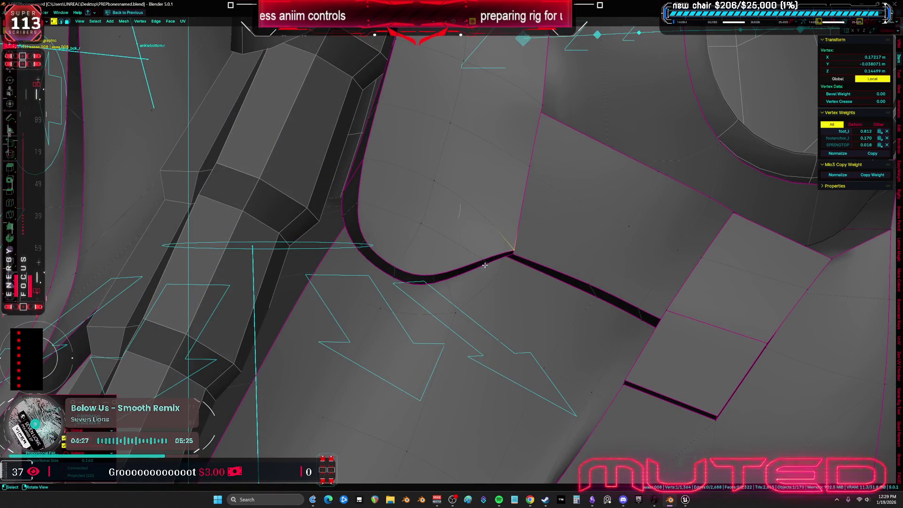
shift+click(529, 243)
key(r)
key(r)
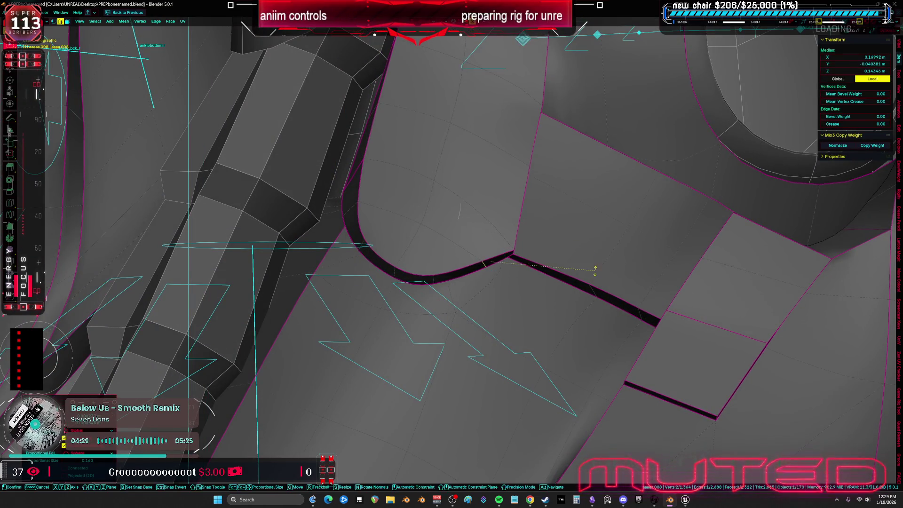
key(g)
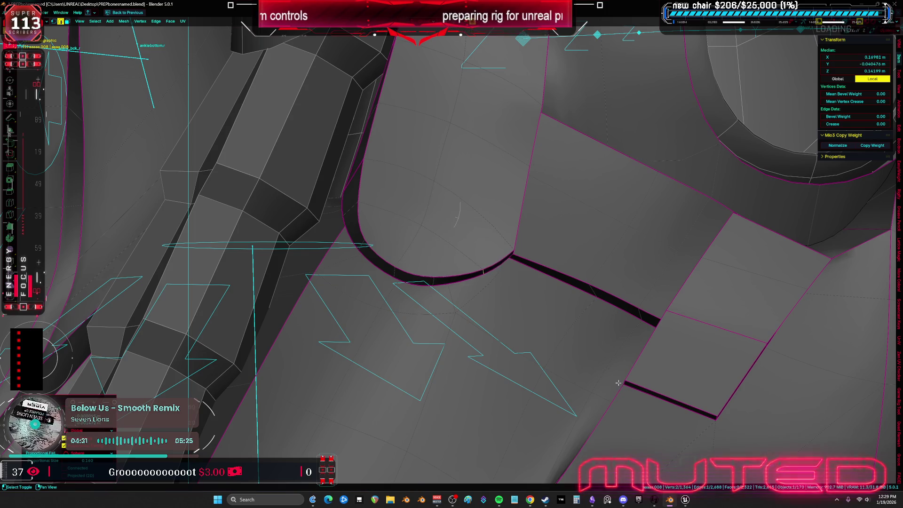
click(437, 282)
Step: Select a single vertex on the leg and move it slightly
mouse_move(437, 283)
middle_down()
mouse_move(489, 334)
mouse_move(490, 271)
mouse_move(472, 250)
mouse_move(358, 301)
middle_up()
click(472, 250)
key(g)
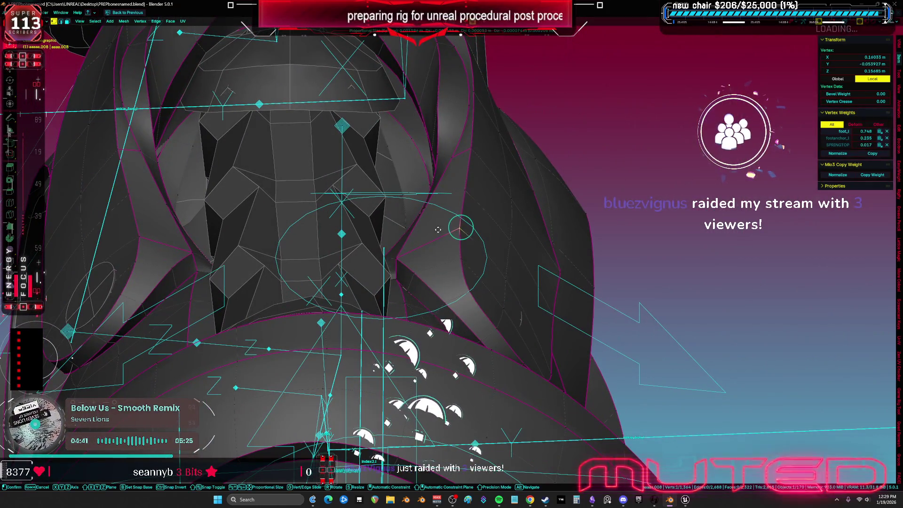
click(447, 256)
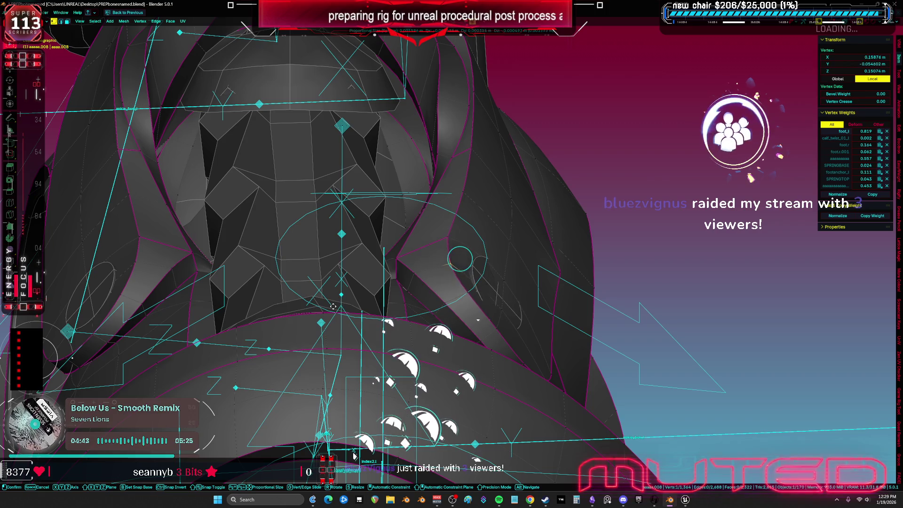
Step: Select vertices and edges along the leg beside the ankle socket
click(464, 192)
mouse_move(463, 191)
middle_down()
mouse_move(455, 212)
mouse_move(473, 196)
middle_up()
shift+click(454, 212)
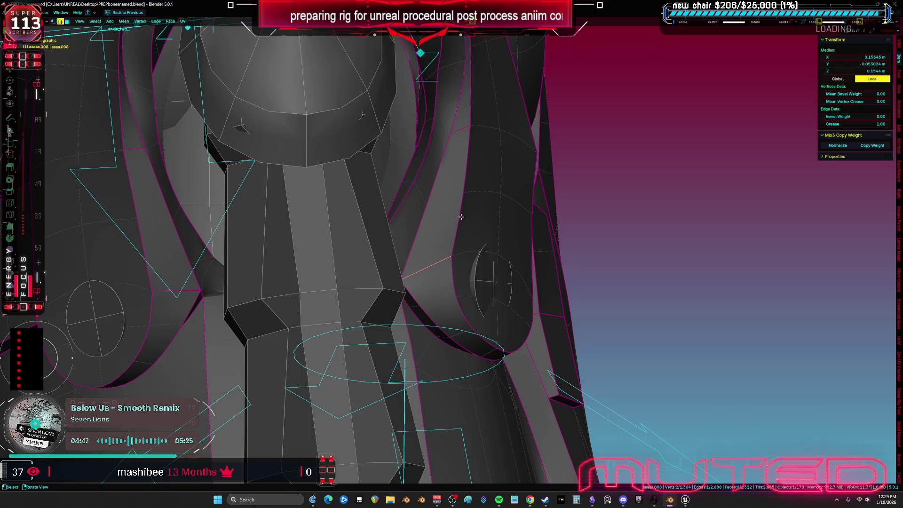
shift+click(469, 127)
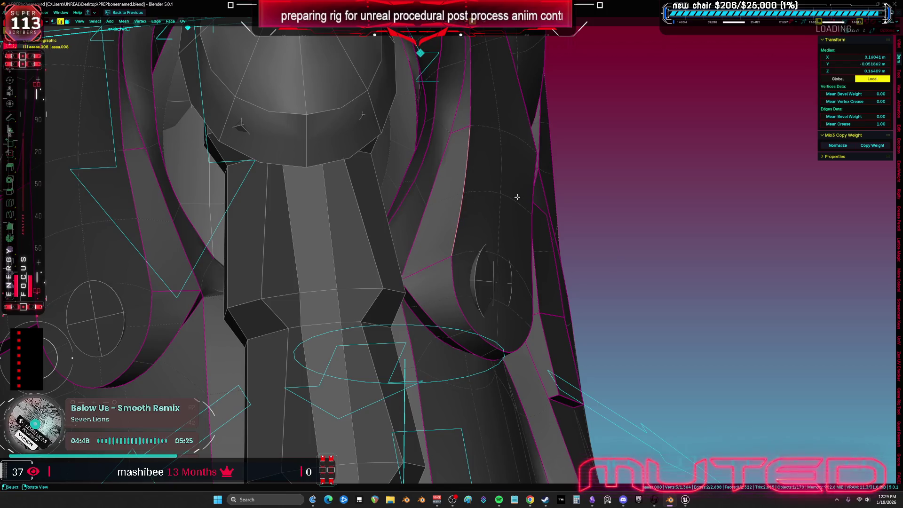
shift+click(432, 176)
scroll(504, 212, up, 4)
mouse_move(504, 212)
middle_down()
mouse_move(580, 218)
mouse_move(559, 181)
middle_up()
scroll(580, 218, down, 5)
shift+click(558, 181)
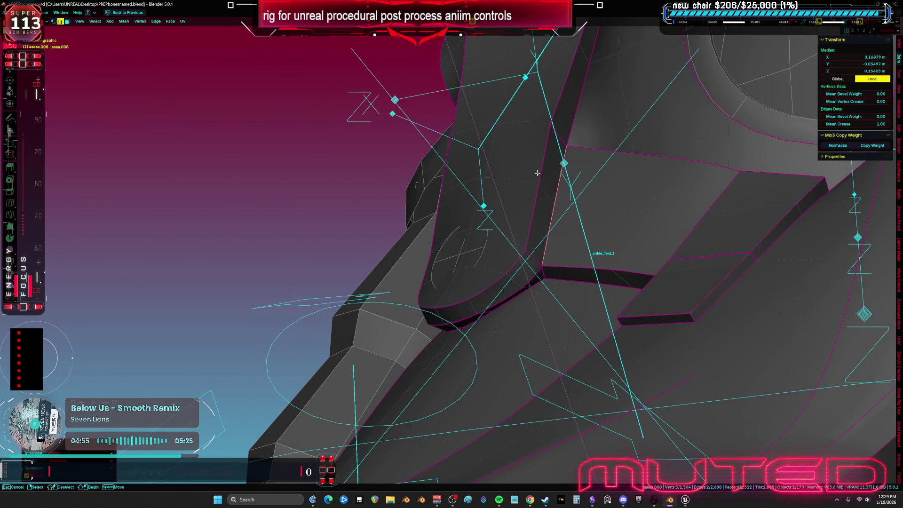
click(551, 194)
shift+click(543, 167)
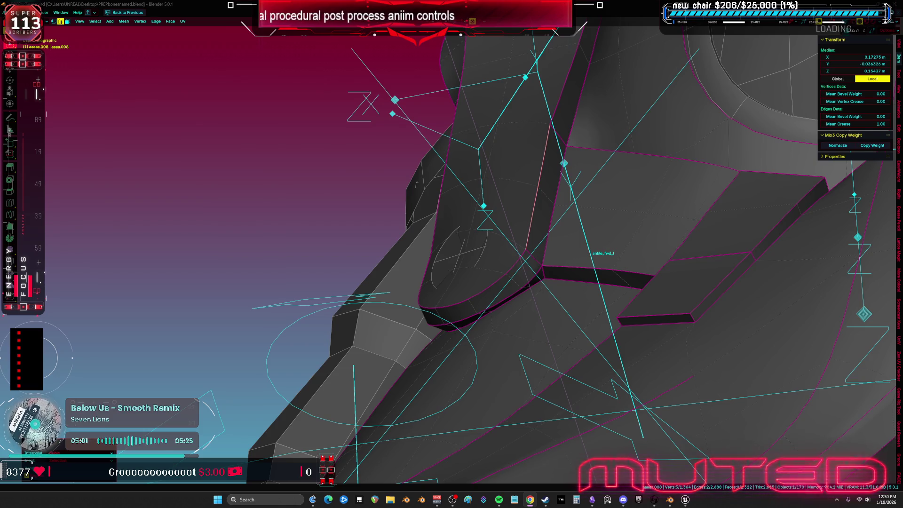
Step: Select the edge on the socket's lower curved rim and rotate it
mouse_move(480, 249)
middle_down()
mouse_move(529, 363)
mouse_move(512, 374)
middle_up()
click(512, 375)
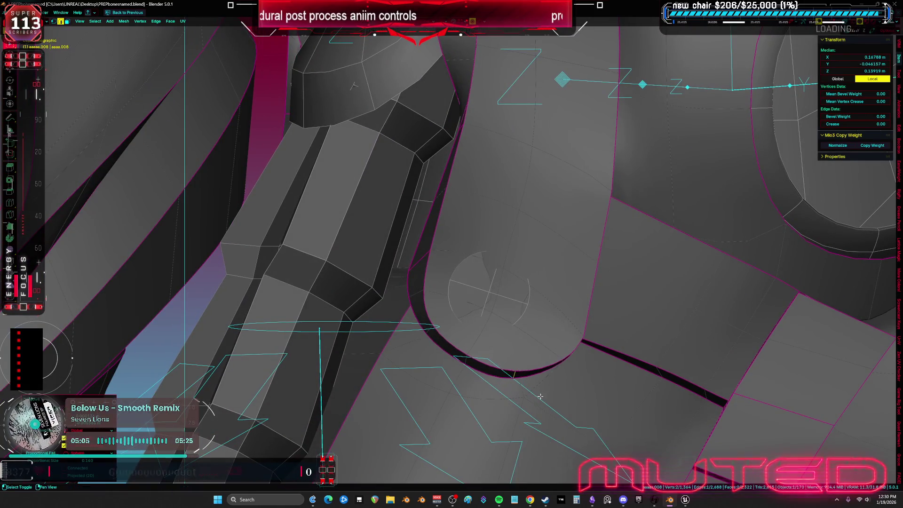
key(r)
key(r)
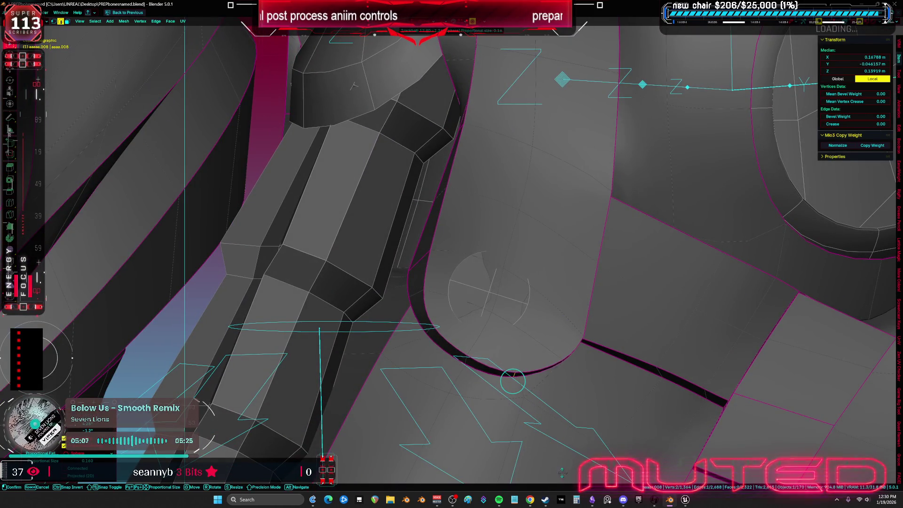
click(512, 381)
Step: Move the rim vertices twice with proportional falloff, then select a vertex to check its weights
shift+middle_drag(513, 381, 539, 340)
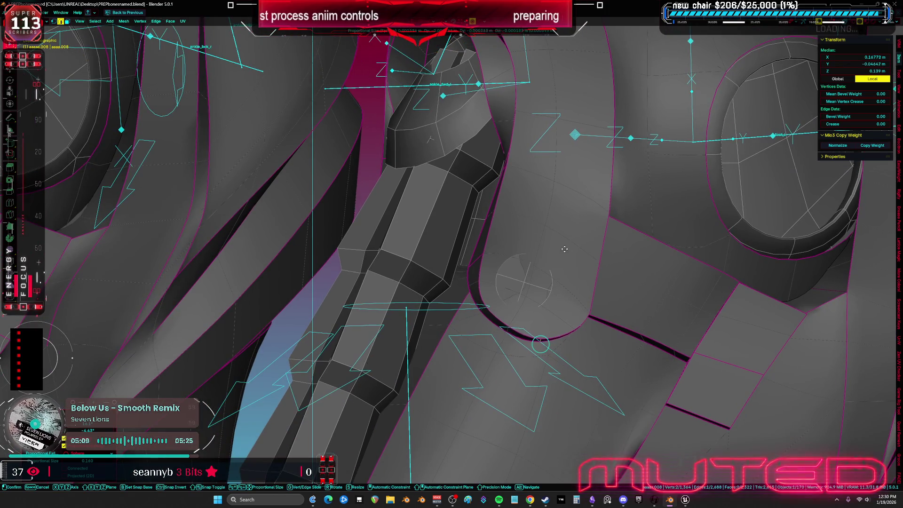
key(g)
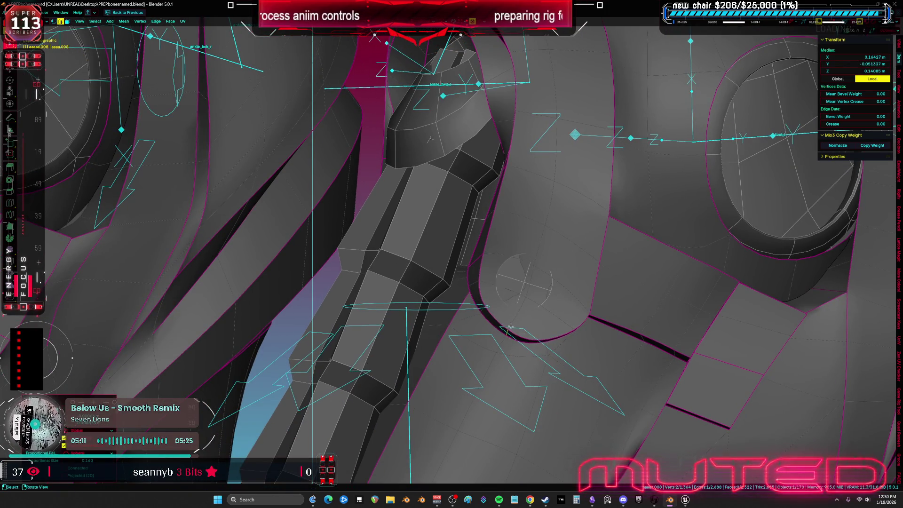
click(486, 308)
key(g)
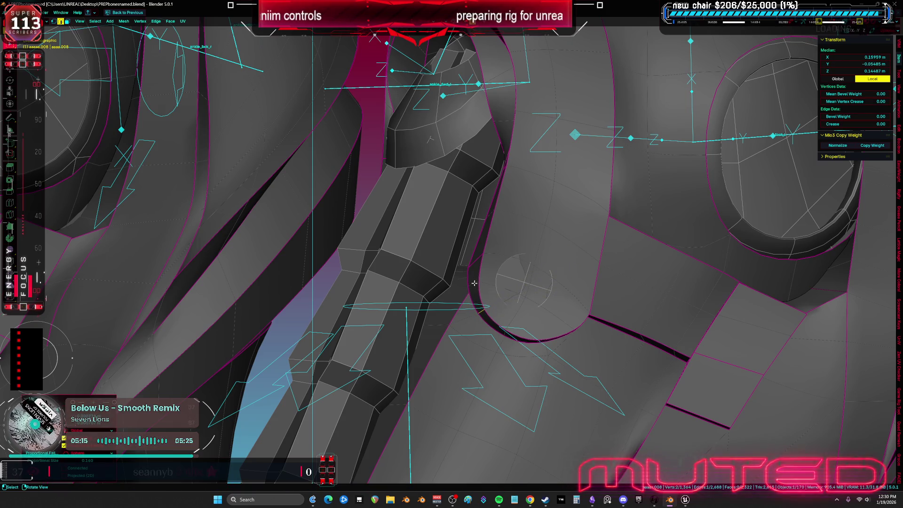
click(525, 268)
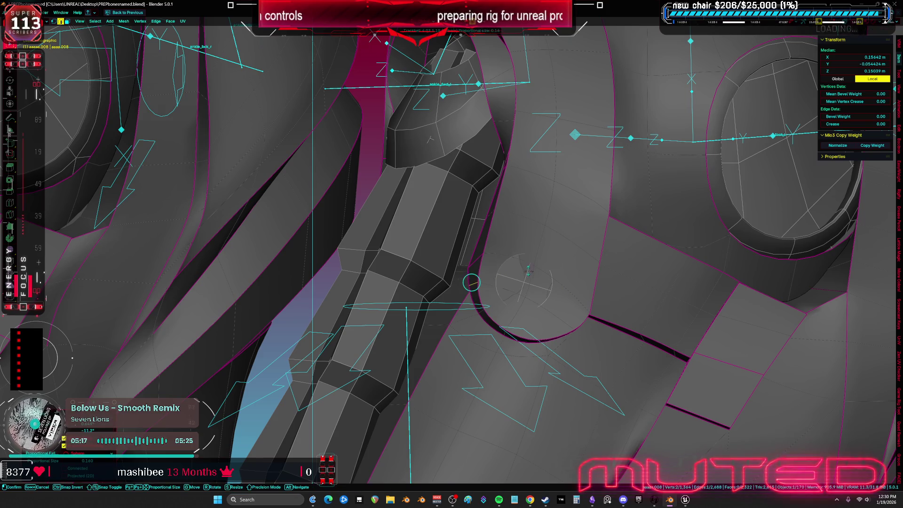
click(482, 258)
middle_drag(503, 265, 479, 258)
Step: Nudge the vertex, zoom out to both shoes, and switch to Unreal Engine's skeleton editor
key(g)
click(477, 256)
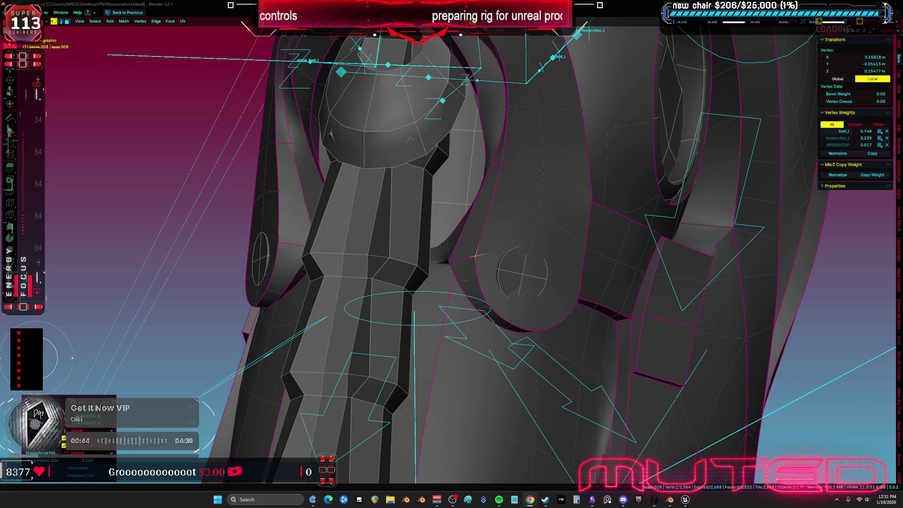
scroll(475, 256, down, 5)
middle_drag(475, 255, 470, 272)
key(alt+Tab)
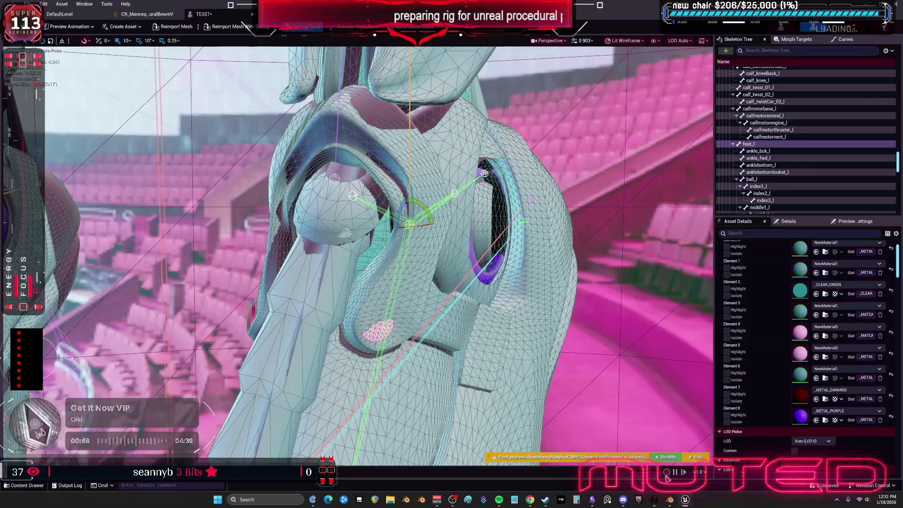
Step: Tilt the foot_l bone to test the shoe deformation, set it upright, and return to Blender
scroll(529, 352, down, 5)
scroll(470, 283, up, 2)
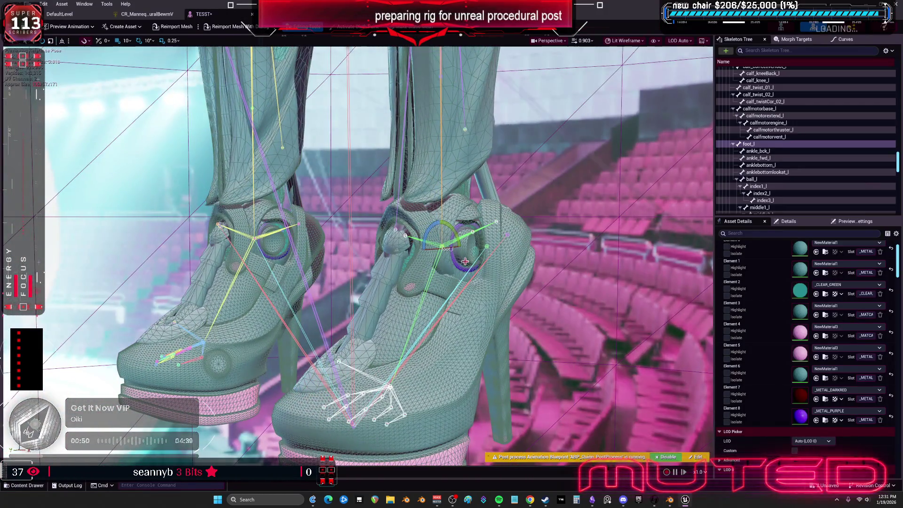
mouse_move(431, 233)
mouse_down()
mouse_move(445, 245)
mouse_move(395, 220)
mouse_move(403, 234)
mouse_move(386, 217)
mouse_up()
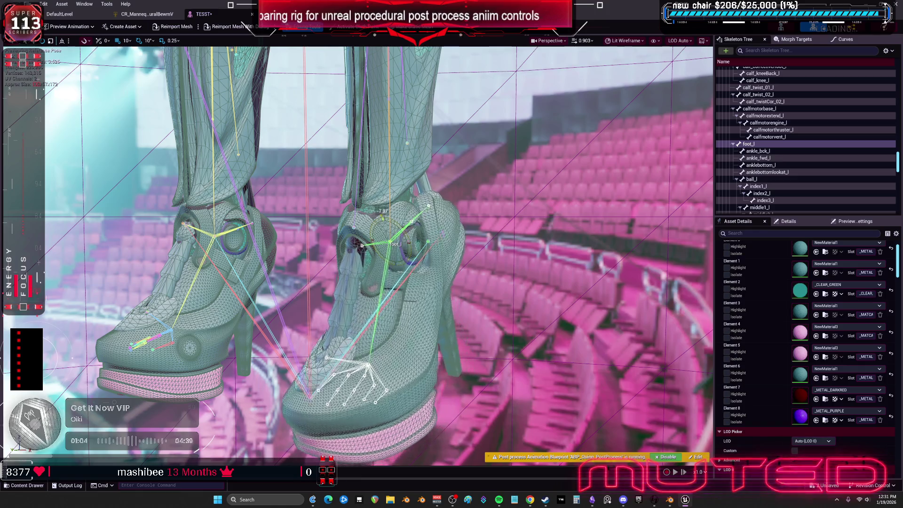
drag(396, 222, 390, 212)
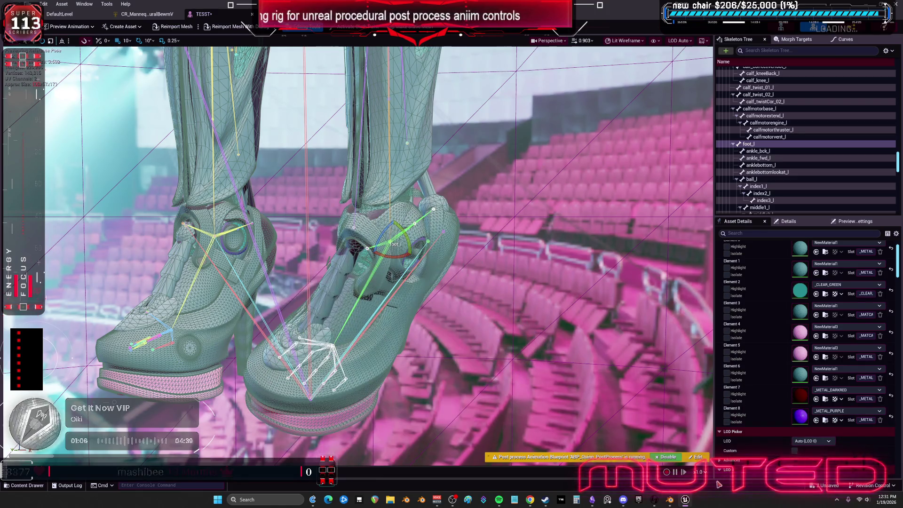
click(671, 502)
scroll(437, 284, up, 5)
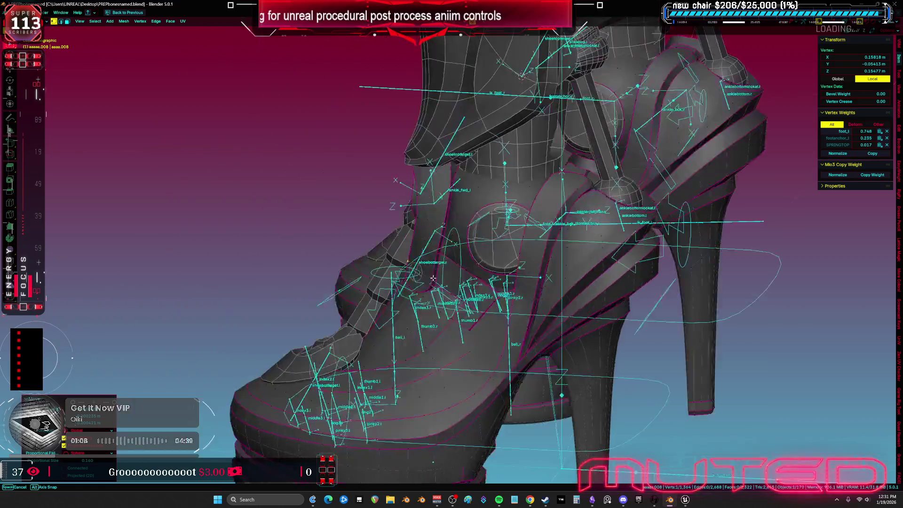
Step: In face select, pick faces on both sides of the socket and push them along their normals
mouse_move(437, 284)
middle_down()
mouse_move(537, 291)
mouse_move(290, 281)
mouse_move(392, 275)
middle_up()
key(ctrl+3)
shift+click(537, 292)
shift+click(290, 281)
key(alt+s)
scroll(519, 289, down, 5)
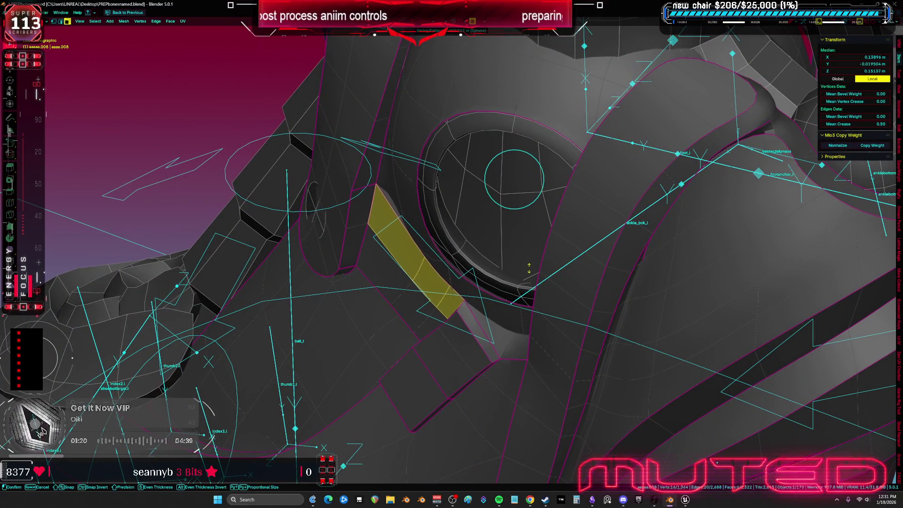
click(539, 202)
Step: From a new angle, select two more faces beside the socket and offset them along their normals
mouse_move(527, 221)
middle_down()
mouse_move(470, 268)
mouse_move(310, 296)
middle_up()
click(458, 294)
shift+click(308, 298)
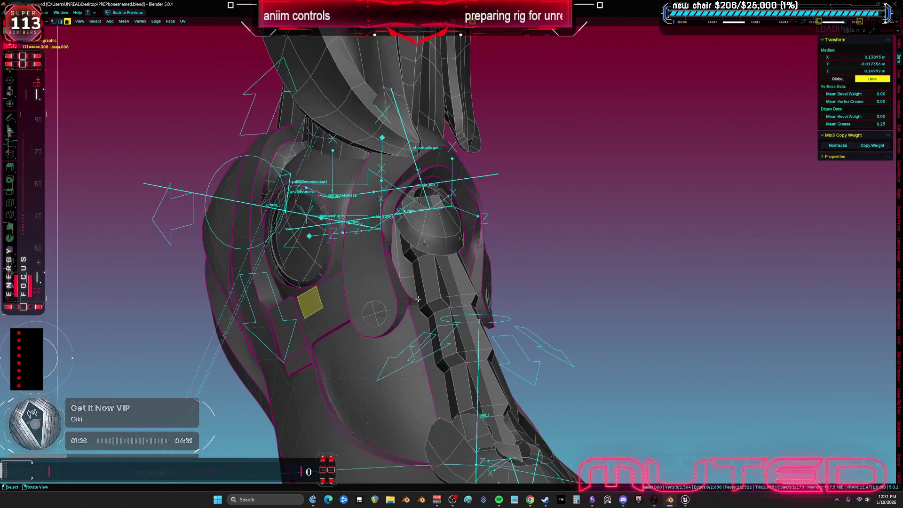
scroll(500, 315, up, 5)
middle_drag(500, 314, 482, 285)
key(alt+s)
click(484, 257)
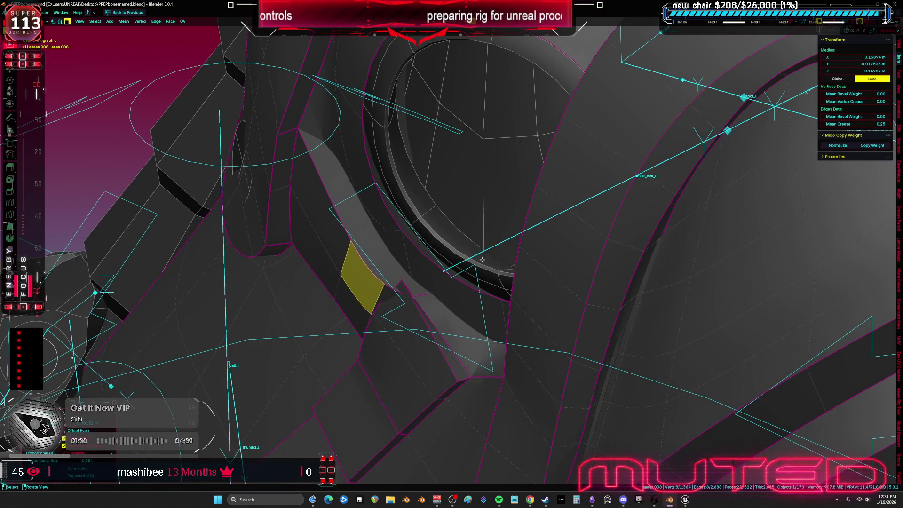
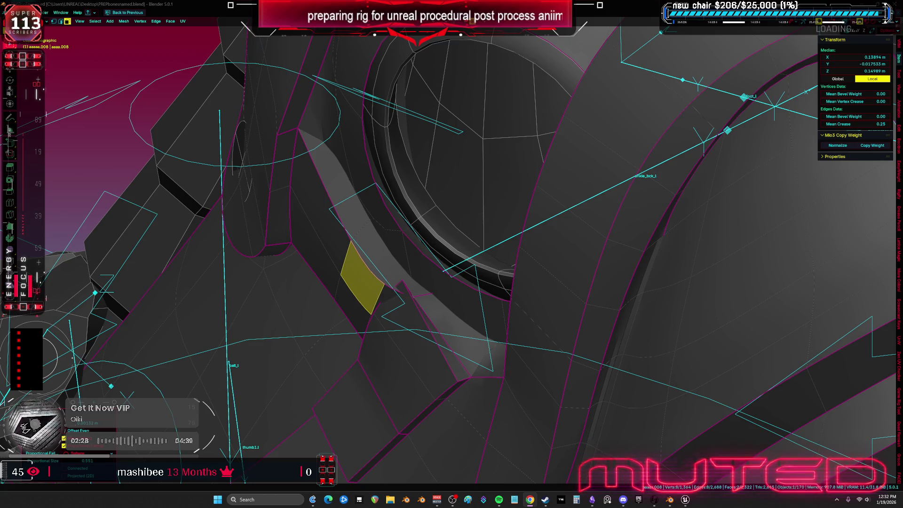
Step: Select an ankle-joint edge on the boot and slide it along the mesh
mouse_move(476, 431)
middle_down()
mouse_move(452, 282)
mouse_move(460, 283)
mouse_move(446, 307)
middle_up()
key(alt+a)
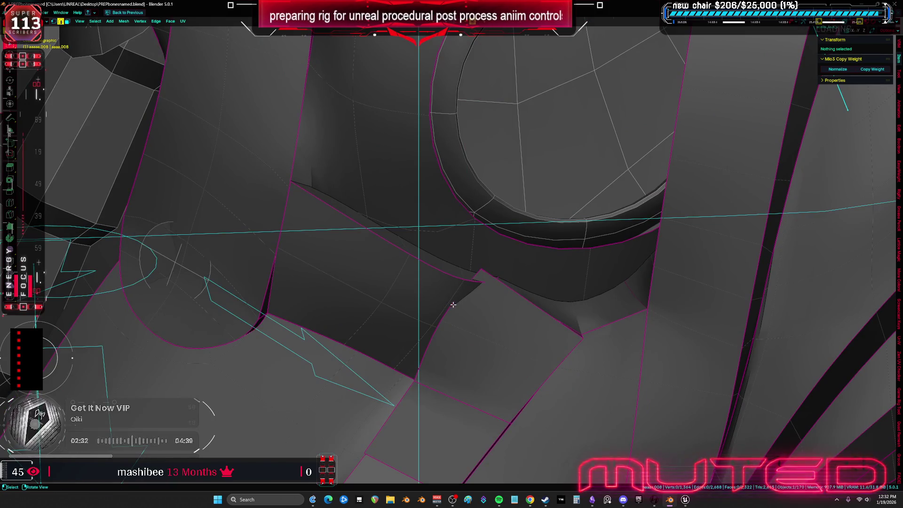
click(451, 305)
key(g)
key(g)
click(526, 348)
Step: Pull the nearby ankle geometry with proportional falloff, then hide the bone and wireframe overlays
mouse_move(526, 348)
middle_down()
mouse_move(573, 351)
mouse_move(500, 312)
mouse_move(443, 262)
mouse_move(303, 249)
middle_up()
scroll(329, 249, up, 5)
key(g)
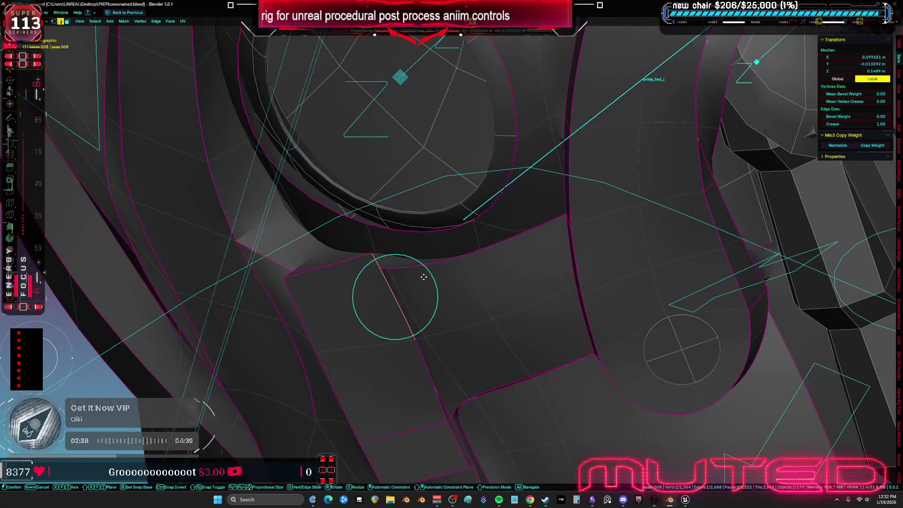
click(415, 276)
mouse_move(416, 276)
middle_down()
mouse_move(428, 258)
mouse_move(495, 265)
mouse_move(483, 262)
middle_up()
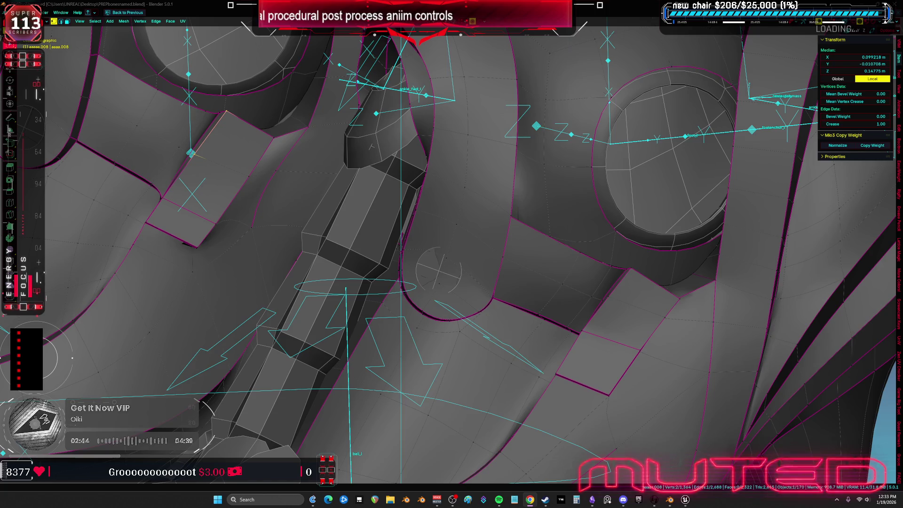
mouse_move(443, 268)
middle_down()
mouse_move(547, 268)
mouse_move(440, 332)
mouse_move(304, 345)
mouse_move(303, 367)
middle_up()
key(shift+alt+z)
key(shift+alt+z)
Step: Move a single ankle vertex slightly to a new position
click(303, 345)
key(g)
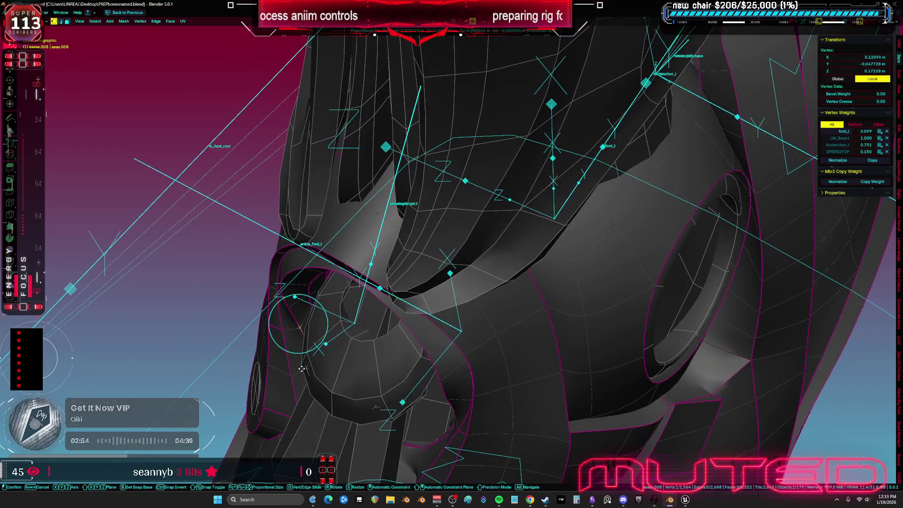
click(288, 375)
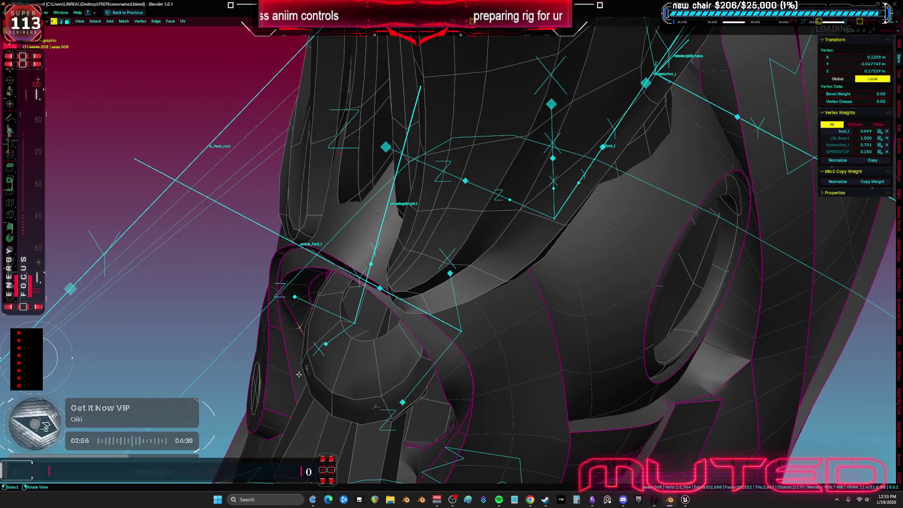
click(291, 385)
mouse_move(290, 385)
middle_down()
mouse_move(376, 329)
mouse_move(565, 264)
mouse_move(580, 237)
mouse_move(561, 208)
middle_up()
Step: Nudge a second ankle vertex on the other side of the foot into place
click(589, 201)
click(591, 208)
middle_drag(576, 247, 596, 254)
key(g)
click(582, 198)
click(507, 179)
middle_drag(507, 179, 424, 150)
Step: Nudge one more ankle vertex, then select the whole mesh and turn off see-through overlays
middle_drag(207, 190, 189, 202)
key(g)
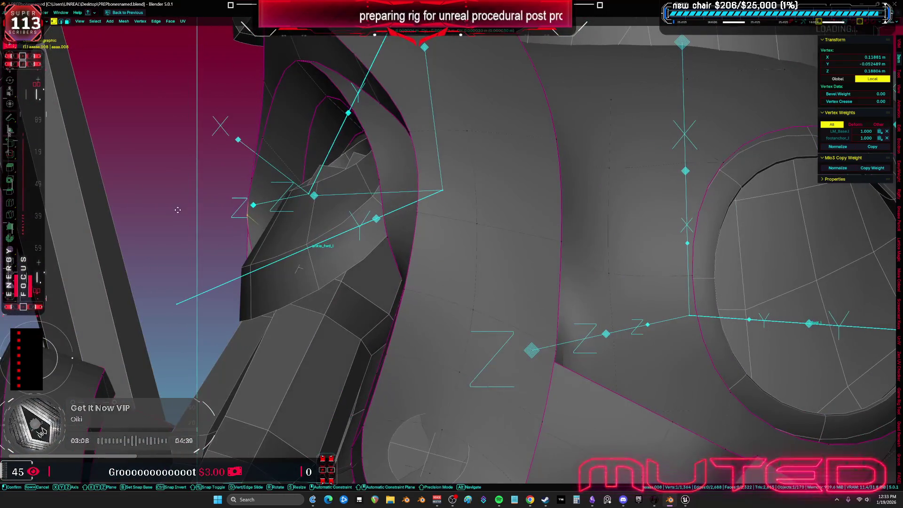
click(237, 295)
mouse_move(237, 295)
middle_down()
mouse_move(330, 245)
mouse_move(460, 241)
mouse_move(350, 372)
mouse_move(446, 270)
middle_up()
key(a)
key(shift+alt+z)
key(shift+alt+z)
scroll(400, 192, up, 4)
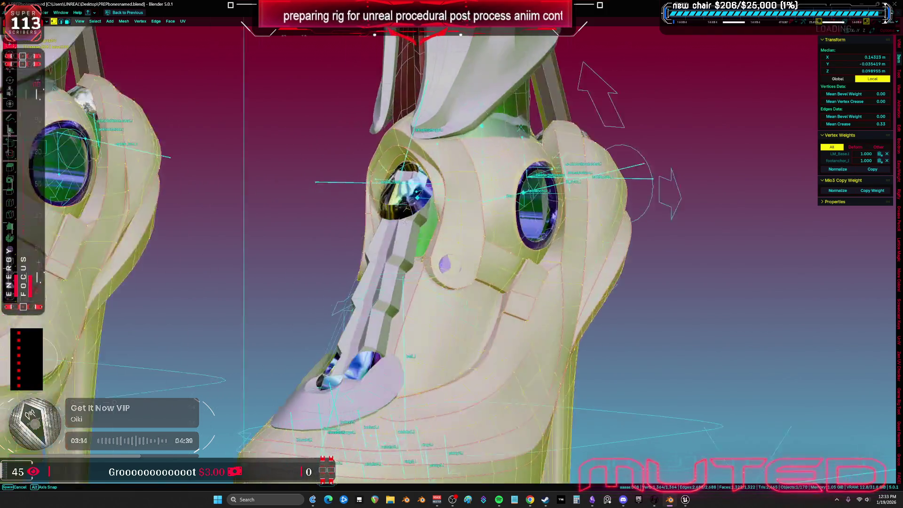
Step: Switch to face selection, return to Object Mode and select the aaaaa.006 dome piece
scroll(400, 192, up, 2)
key(3)
click(400, 192)
middle_drag(400, 192, 425, 202)
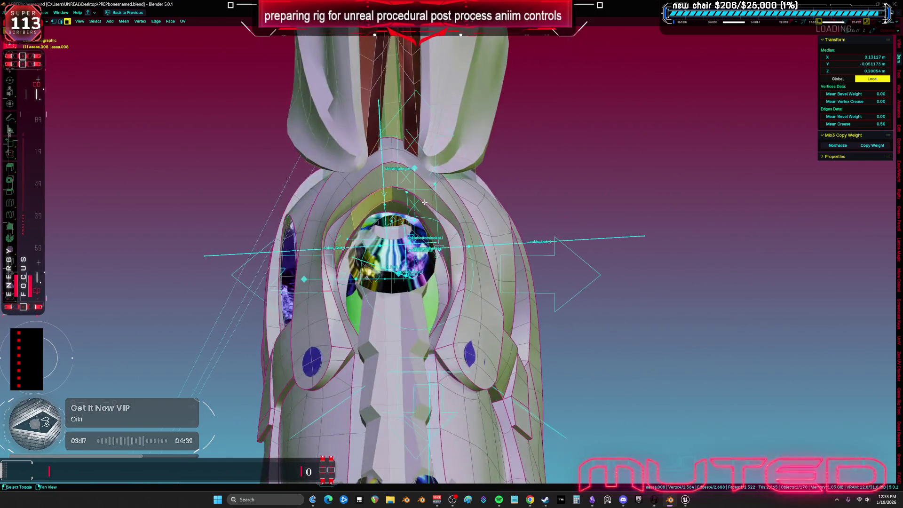
key(Escape)
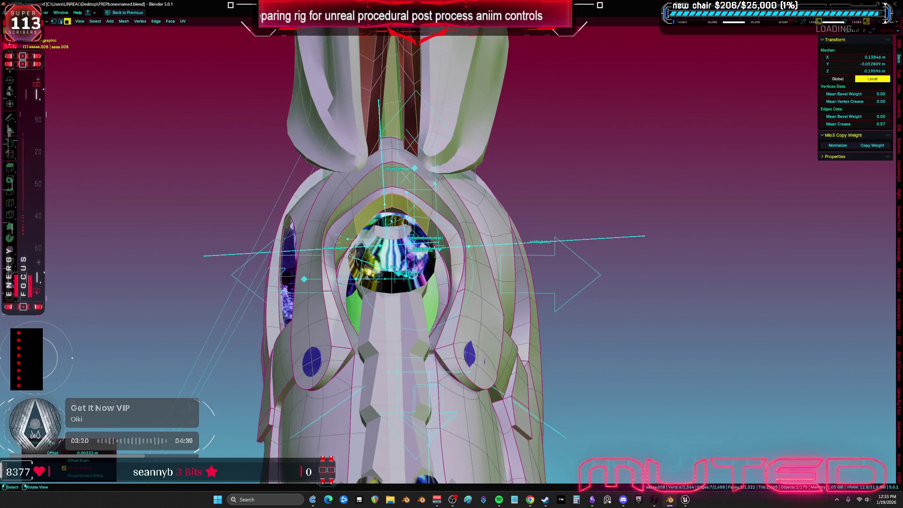
mouse_move(510, 172)
middle_down()
mouse_move(378, 255)
mouse_move(456, 268)
mouse_move(430, 271)
mouse_move(466, 298)
middle_up()
key(ctrl+Tab)
click(397, 267)
click(408, 267)
scroll(418, 272, up, 3)
Step: Enter Edit Mode on aaaaa.006, slide an edge and fatten the whole dome along its normals
key(Tab)
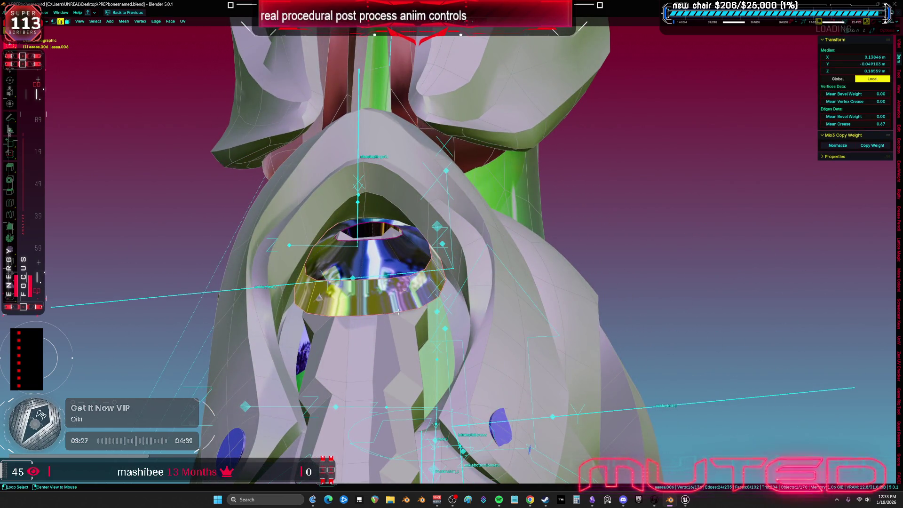
key(g)
key(g)
click(405, 276)
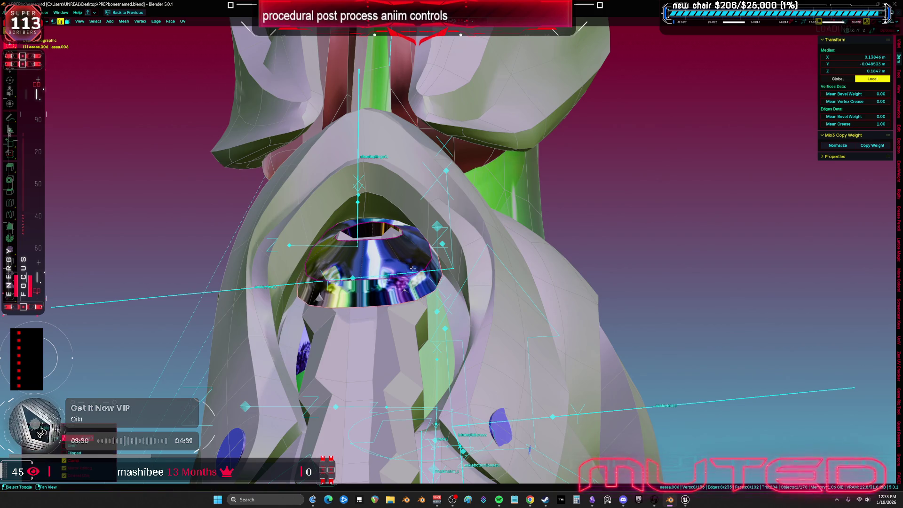
key(a)
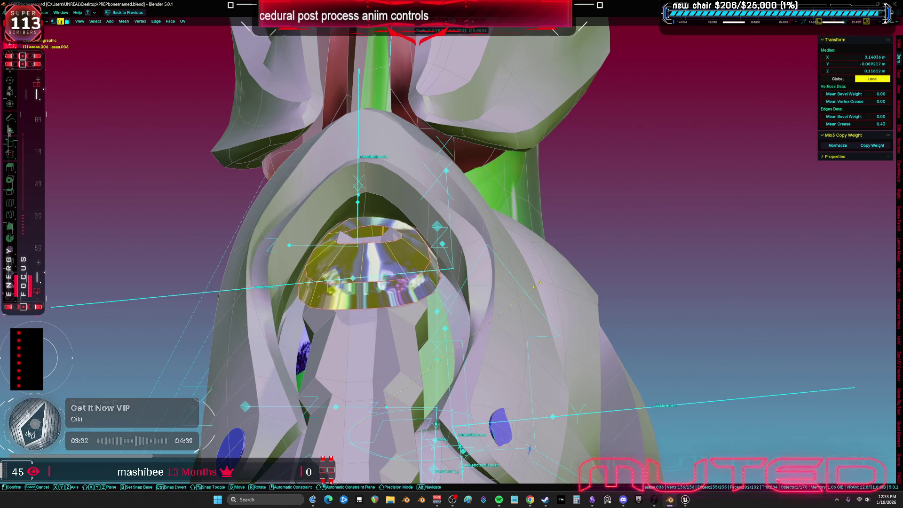
key(alt+s)
click(543, 294)
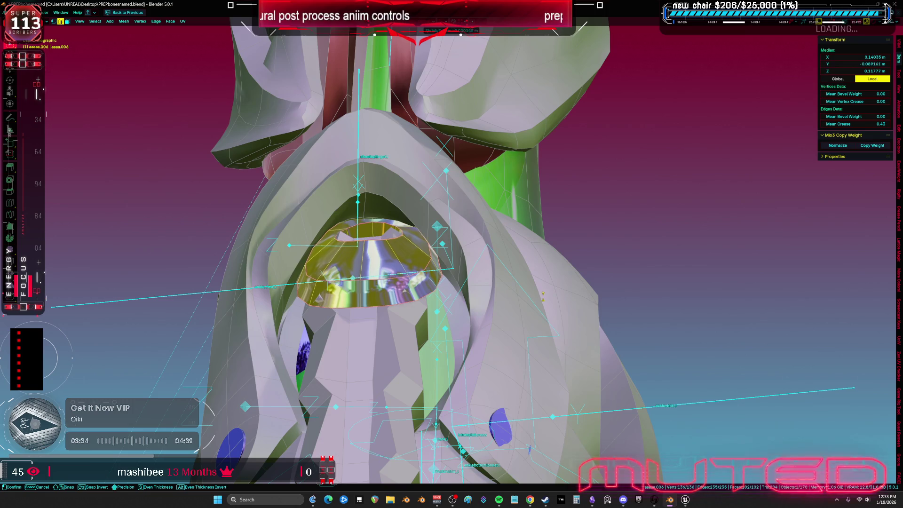
click(545, 305)
Step: Add a loop cut around the dome band, push it along its normals and slide it into place
middle_drag(544, 304, 442, 279)
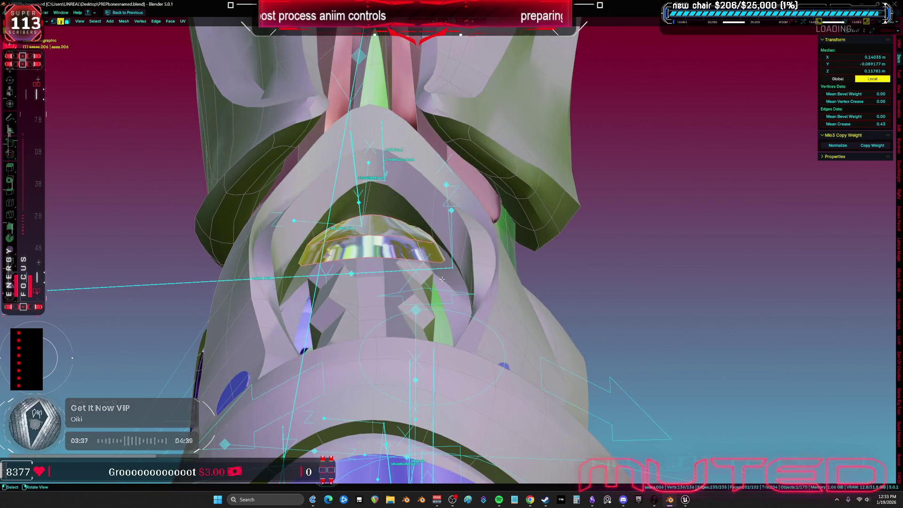
click(418, 248)
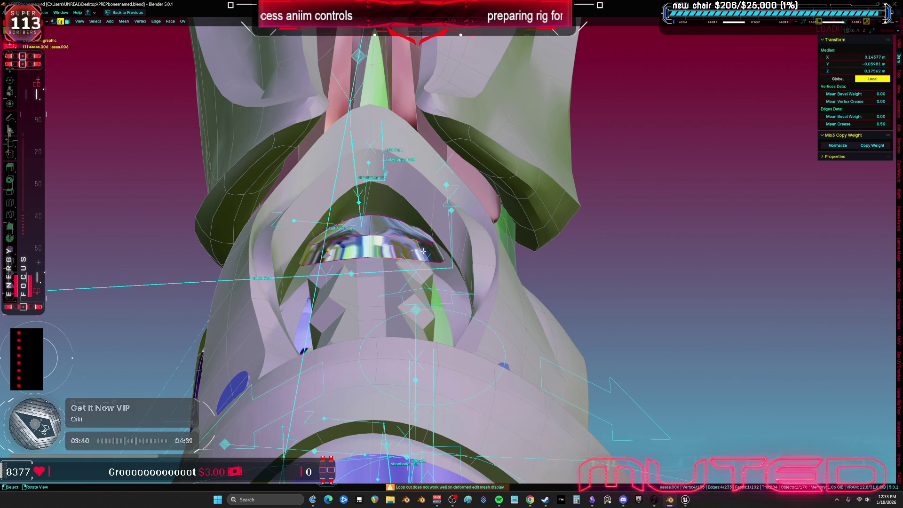
scroll(423, 251, up, 3)
key(alt+s)
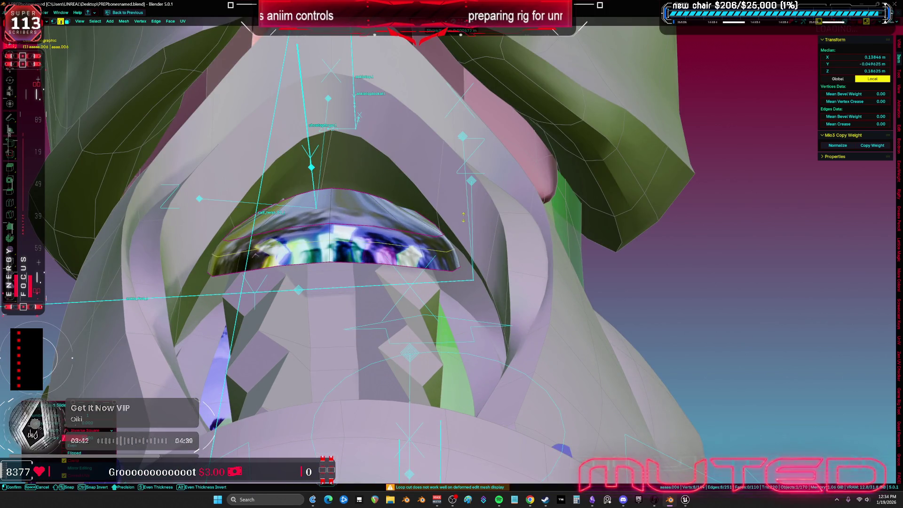
click(465, 237)
key(g)
key(g)
click(457, 278)
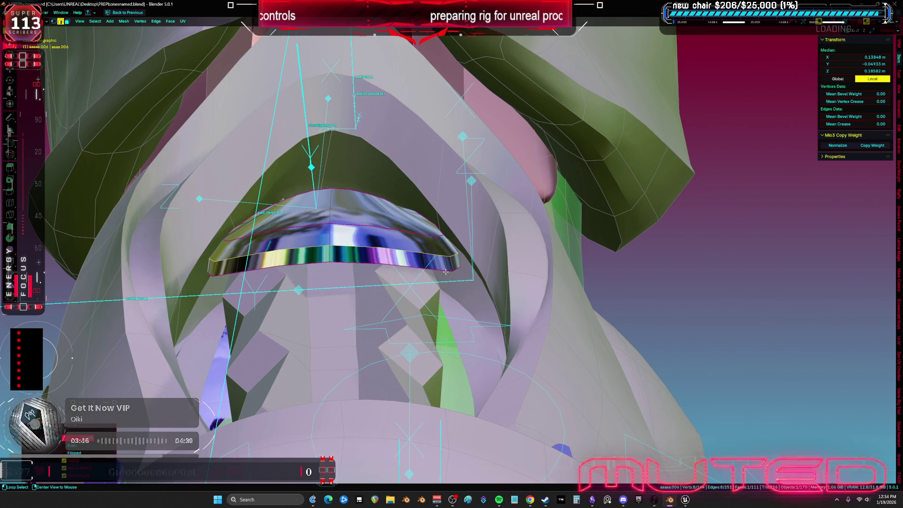
Step: Push another band loop outward, then scale the lower rim loop and raise it
alt+click(445, 272)
key(alt+s)
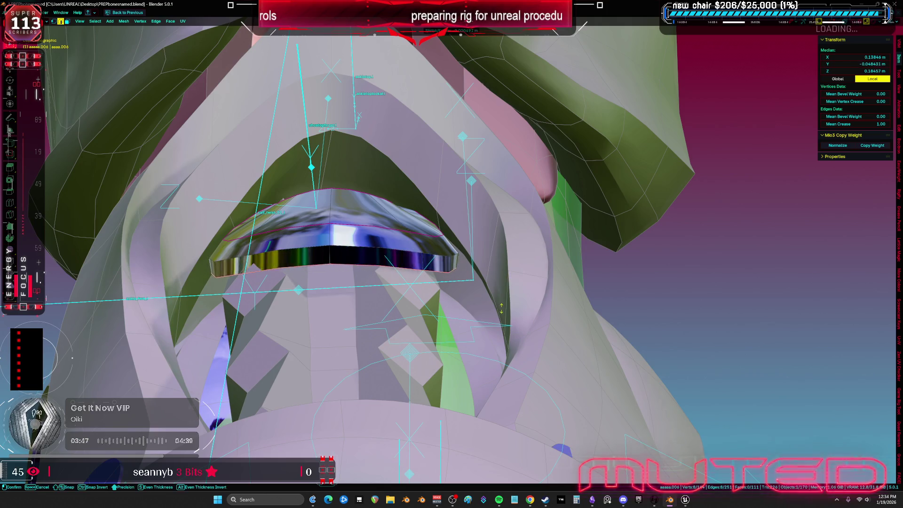
click(450, 271)
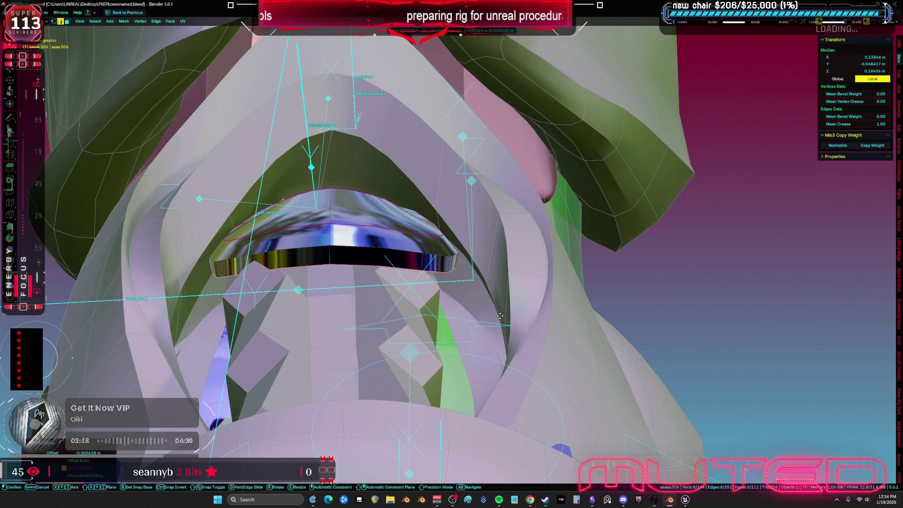
alt+click(424, 253)
key(s)
click(619, 267)
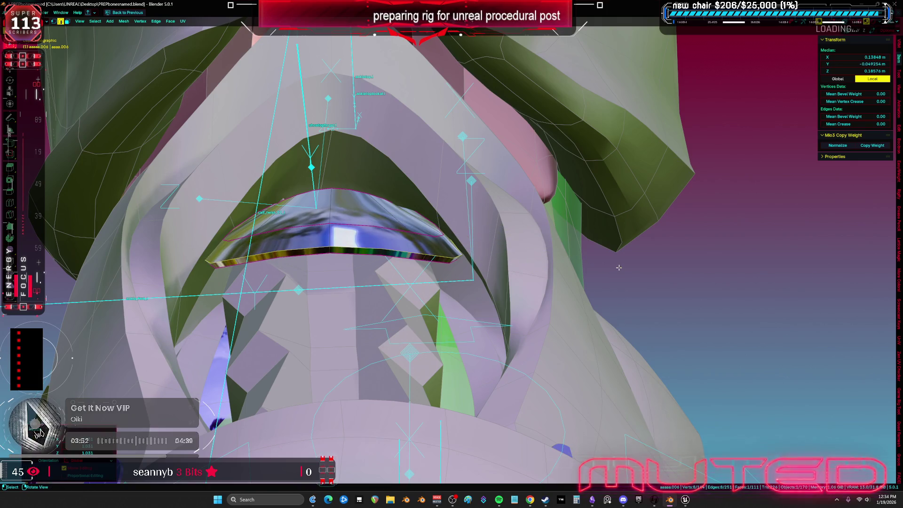
alt+middle_click(441, 235)
key(g)
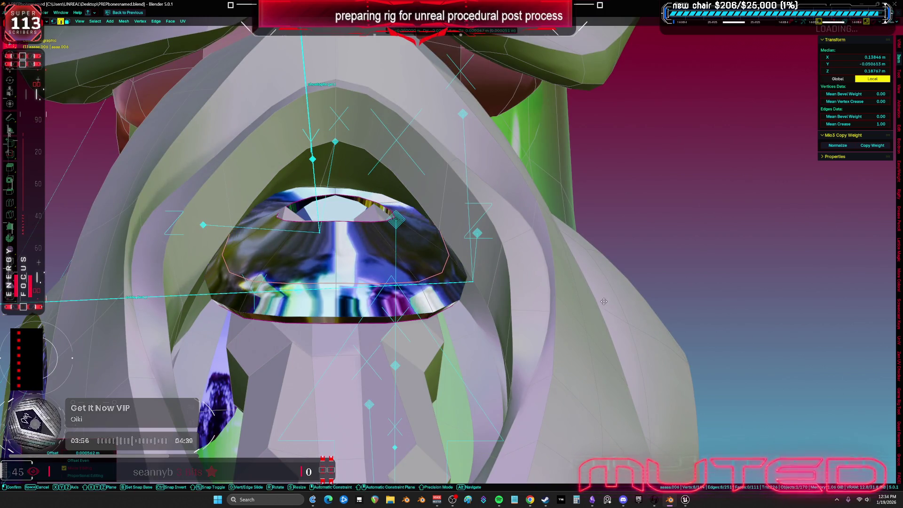
click(470, 280)
Step: Check the shape without overlays, then reselect the rim loop and adjust its thickness
key(shift+alt+z)
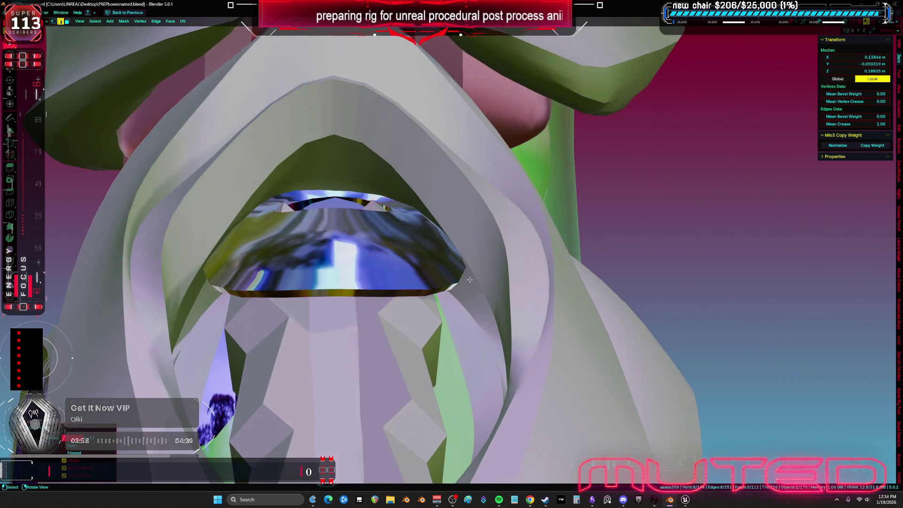
key(shift+alt+z)
middle_drag(469, 279, 461, 265)
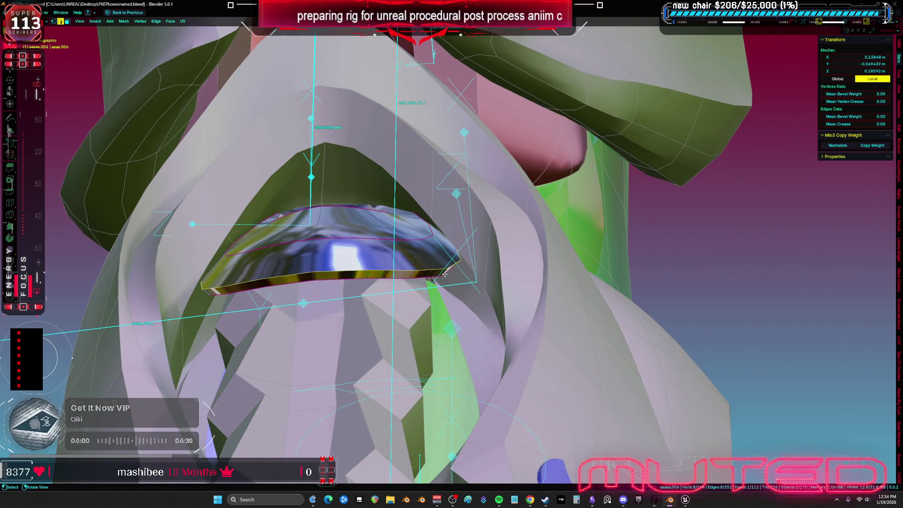
key(alt+a)
alt+click(413, 275)
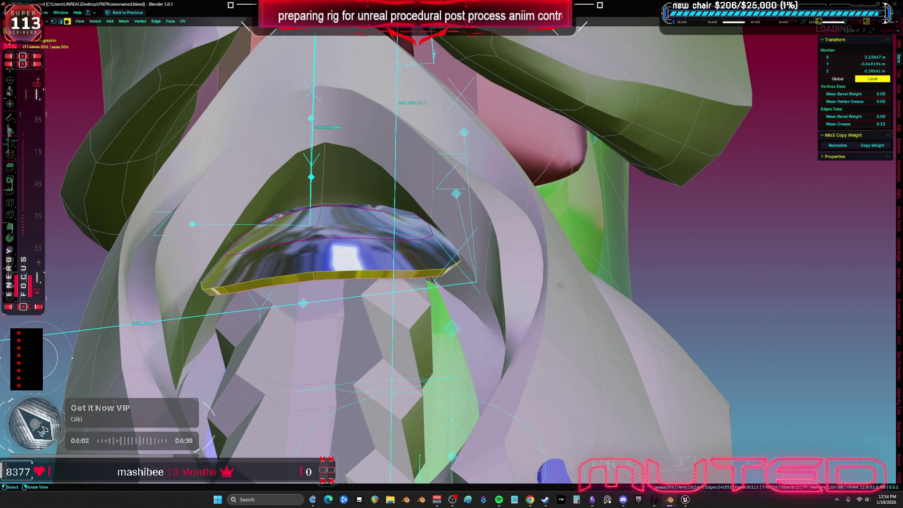
key(g)
right_click(564, 285)
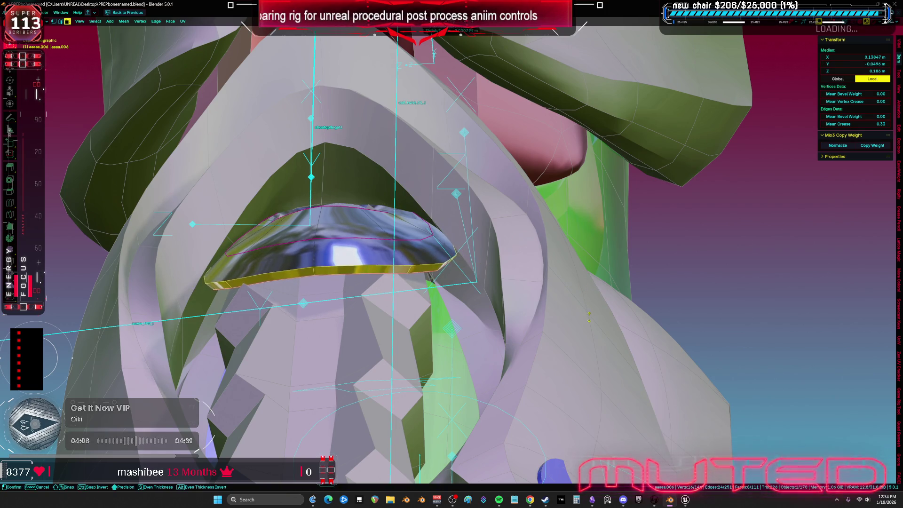
click(595, 331)
middle_drag(595, 331, 555, 344)
Step: Check the rig in wireframe, then enter Edit Mode on aaaaa.007 framed in view
key(z)
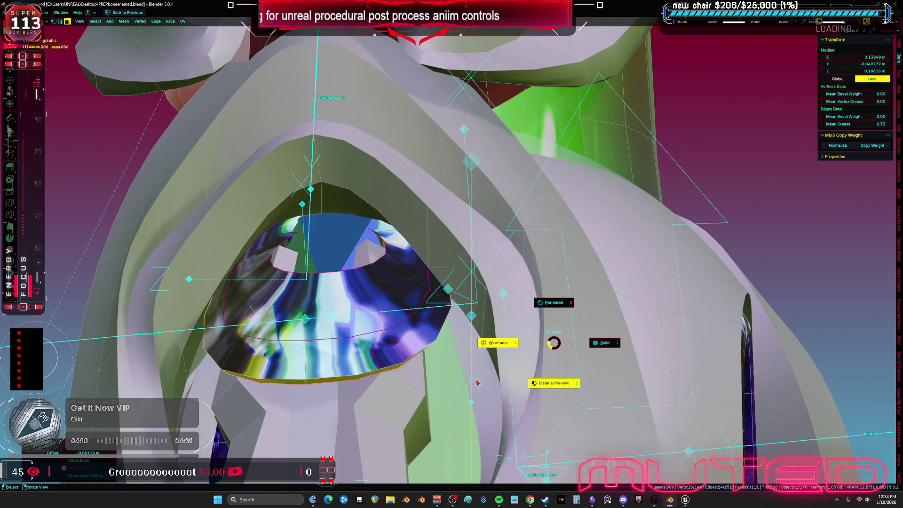
click(478, 381)
mouse_move(232, 320)
middle_down()
mouse_move(297, 322)
mouse_move(489, 254)
mouse_move(523, 255)
mouse_move(401, 306)
middle_up()
key(shift+z)
key(Tab)
click(361, 324)
alt+click(428, 342)
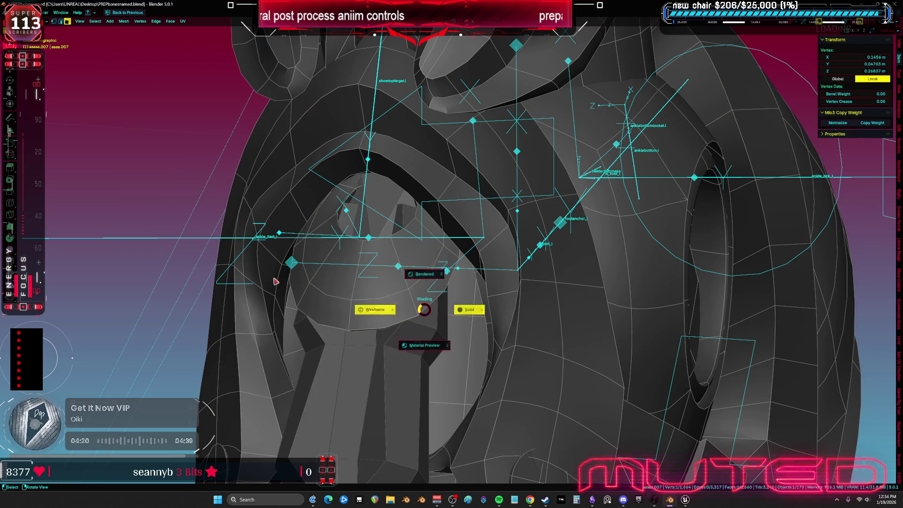
click(424, 308)
key(shift+z)
key(Tab)
key(KP_Decimal)
scroll(394, 241, down, 2)
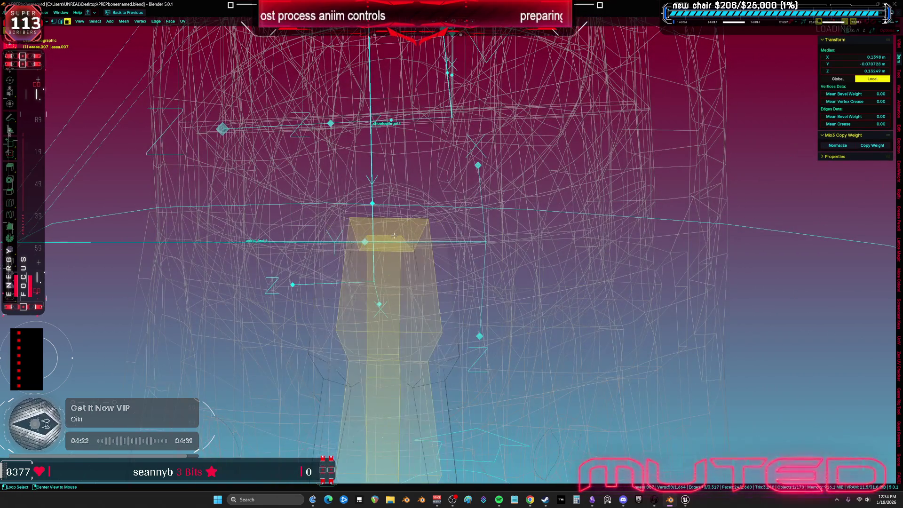
Step: Select the linked foot mesh part and slide a single vertex along its edges
alt+click(407, 229)
mouse_move(445, 219)
middle_down()
mouse_move(371, 253)
mouse_move(480, 239)
mouse_move(526, 204)
mouse_move(495, 282)
mouse_move(432, 231)
middle_up()
key(2)
alt+click(526, 205)
key(ctrl+l)
click(379, 309)
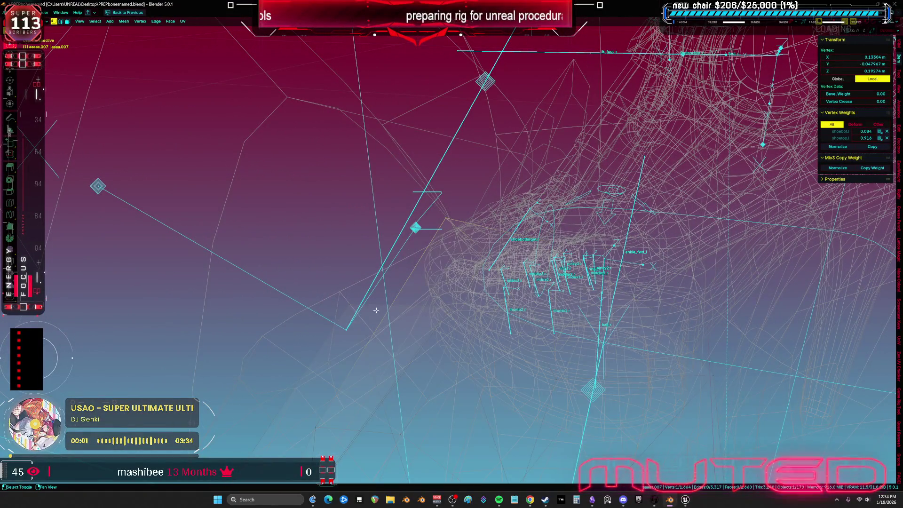
key(g)
scroll(357, 304, up, 5)
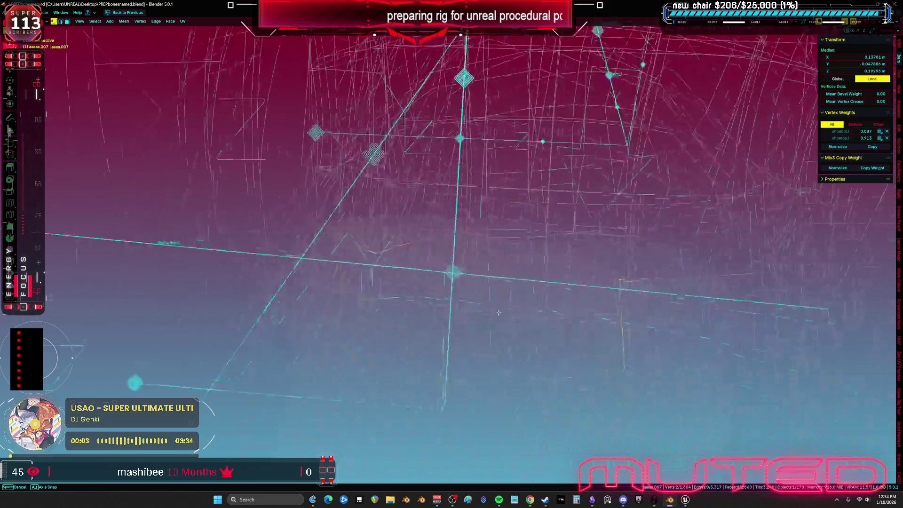
mouse_move(669, 310)
alt+middle_down()
mouse_move(596, 306)
mouse_move(529, 319)
mouse_move(587, 298)
alt+middle_up()
key(g)
key(Escape)
Step: Select a linked mesh island and edge-slide one of its edges
key(ctrl+l)
key(KP_Decimal)
key(3)
click(591, 284)
key(shift+z)
scroll(592, 284, up, 5)
key(ctrl+l)
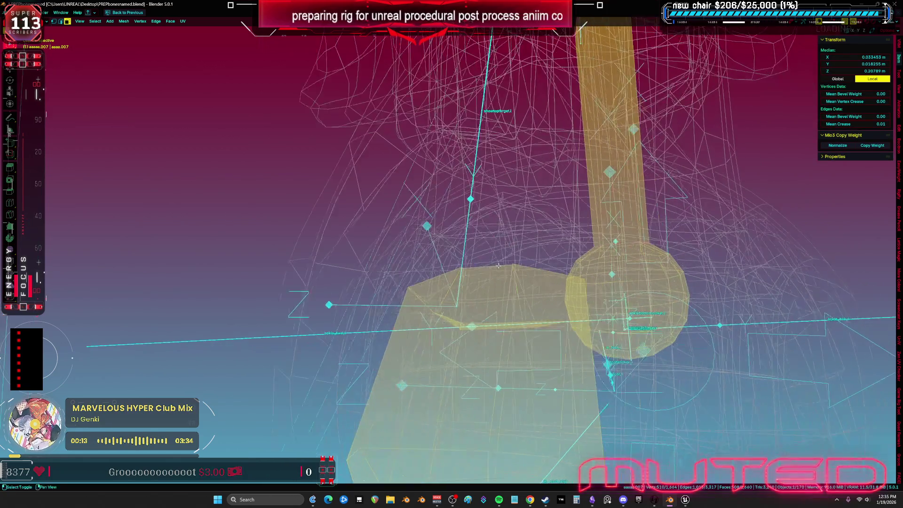
key(2)
click(517, 301)
key(shift+z)
key(g)
key(g)
click(567, 345)
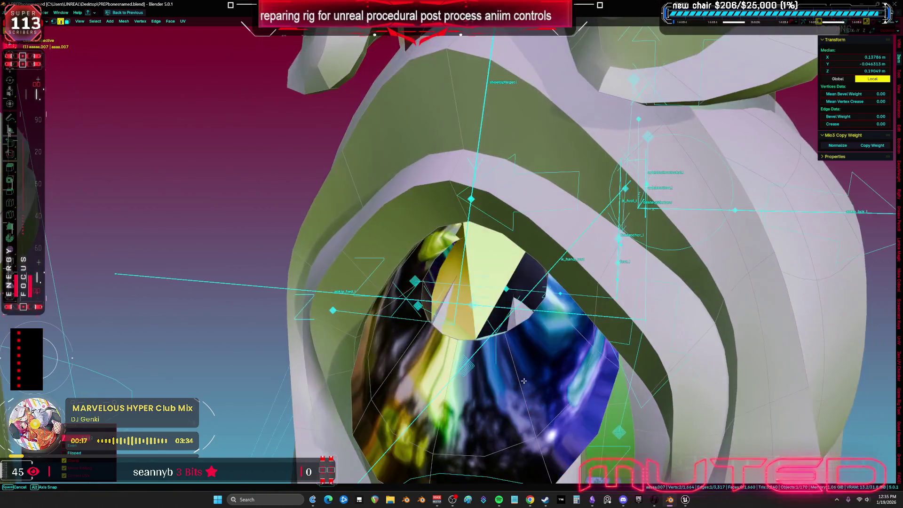
middle_drag(567, 345, 518, 291)
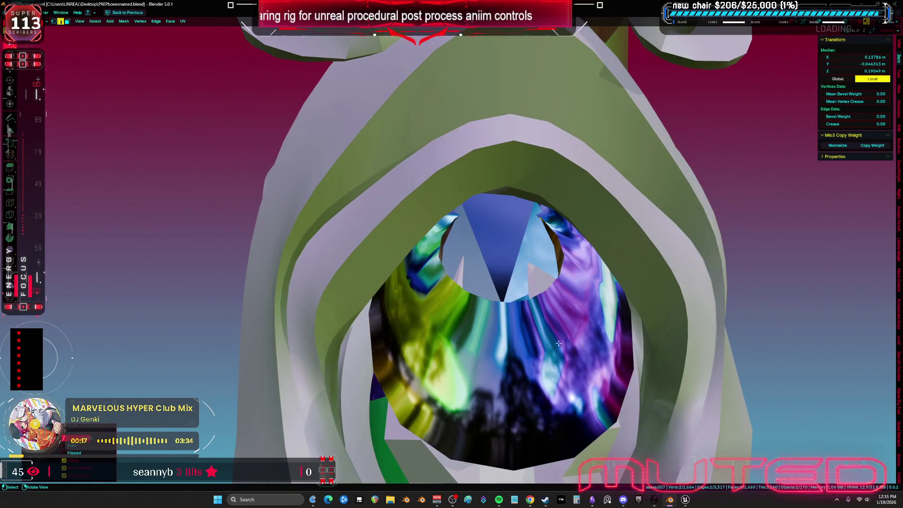
Step: Back in Object Mode, inspect the ankle ball piece and hide the sphere blocking the view
key(Tab)
click(503, 269)
click(535, 260)
key(Tab)
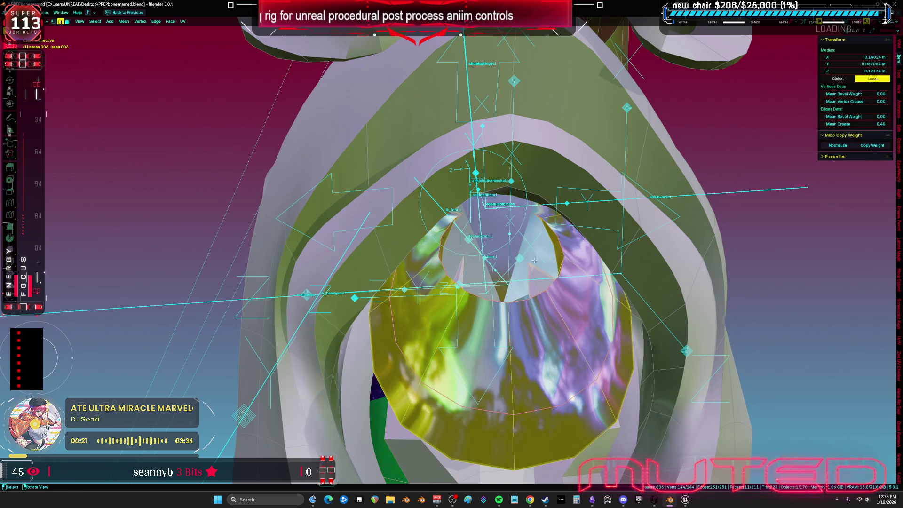
click(465, 290)
key(Tab)
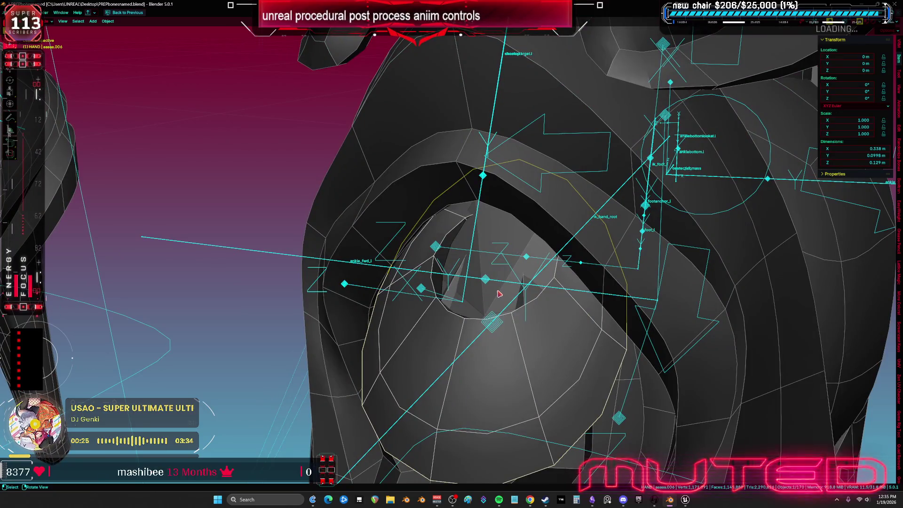
mouse_move(500, 294)
middle_down()
mouse_move(495, 332)
mouse_move(501, 324)
middle_up()
key(h)
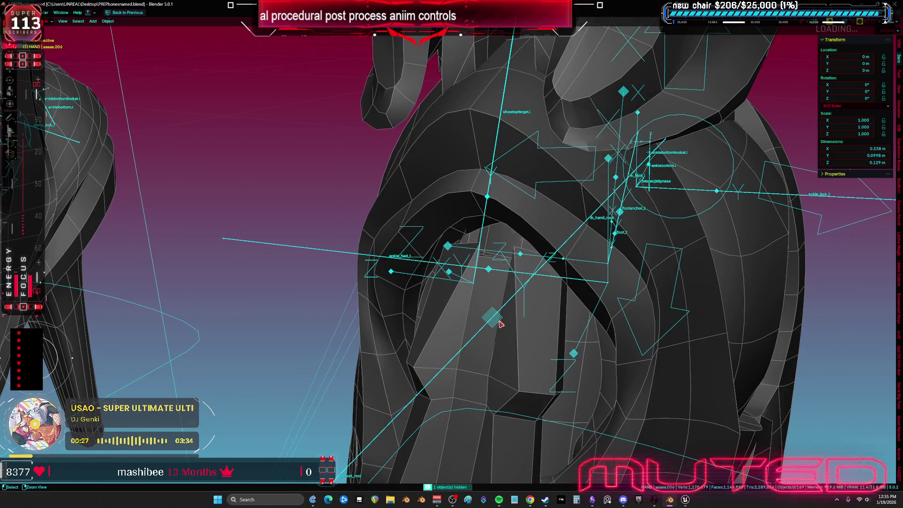
Step: Delete the ankle socket's single top face to leave an opening, then return to Object Mode
click(501, 324)
key(Tab)
click(500, 250)
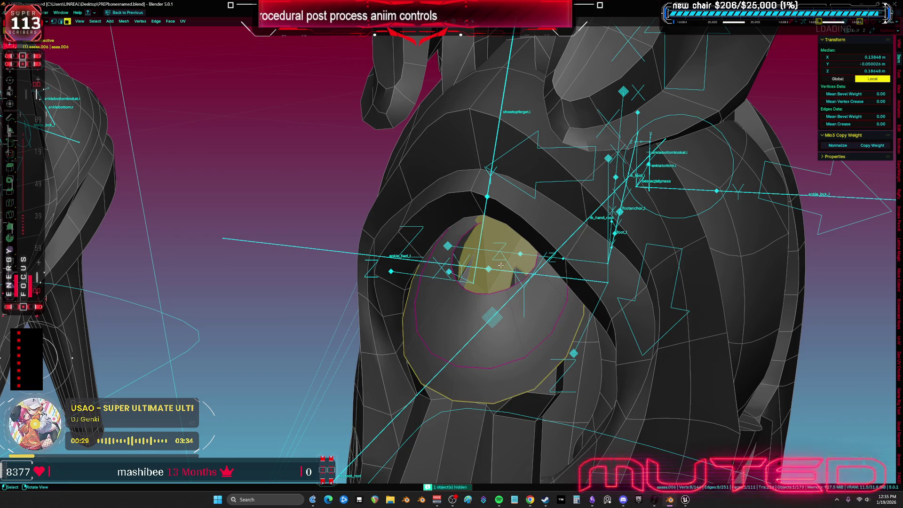
key(x)
click(489, 280)
middle_drag(489, 283, 512, 280)
key(ctrl+Tab)
click(490, 283)
Step: Edit the adjoining ankle ring in see-through view, applying shrink/fatten offsets
click(478, 260)
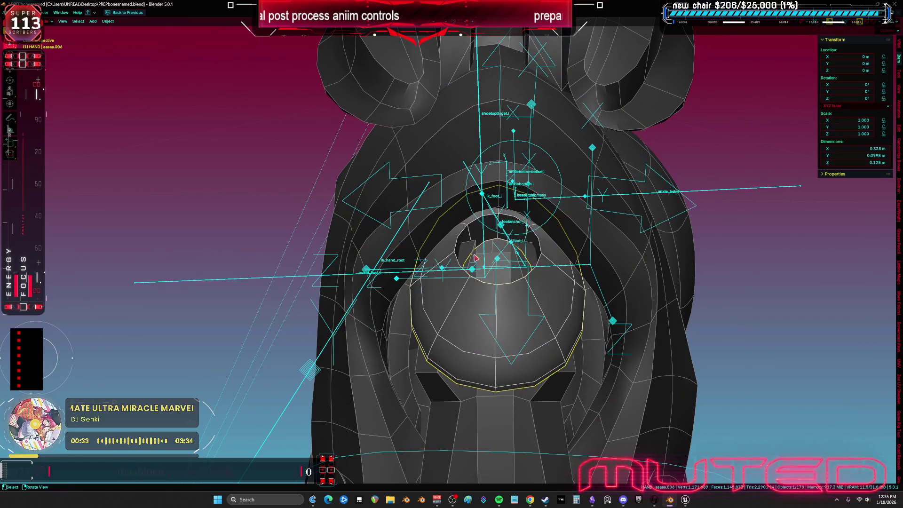
key(alt+z)
click(475, 257)
key(Tab)
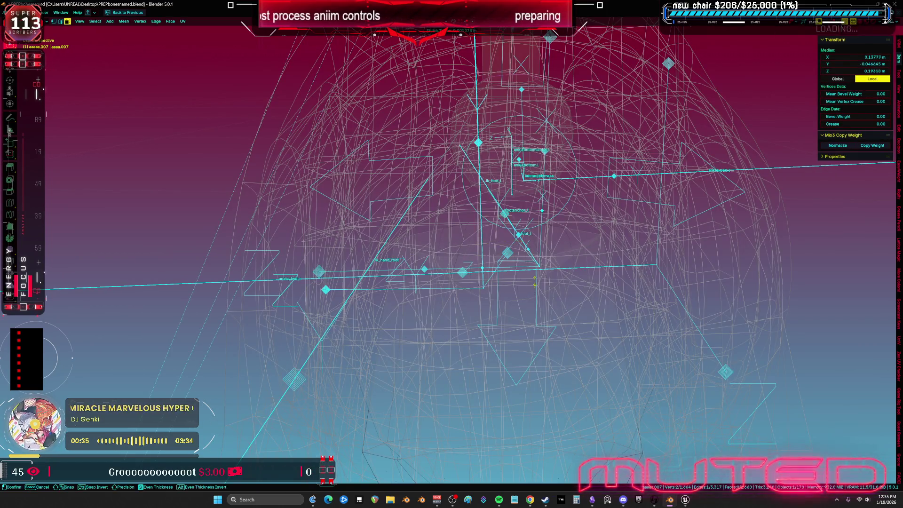
click(534, 283)
key(alt+z)
middle_drag(533, 283, 581, 294)
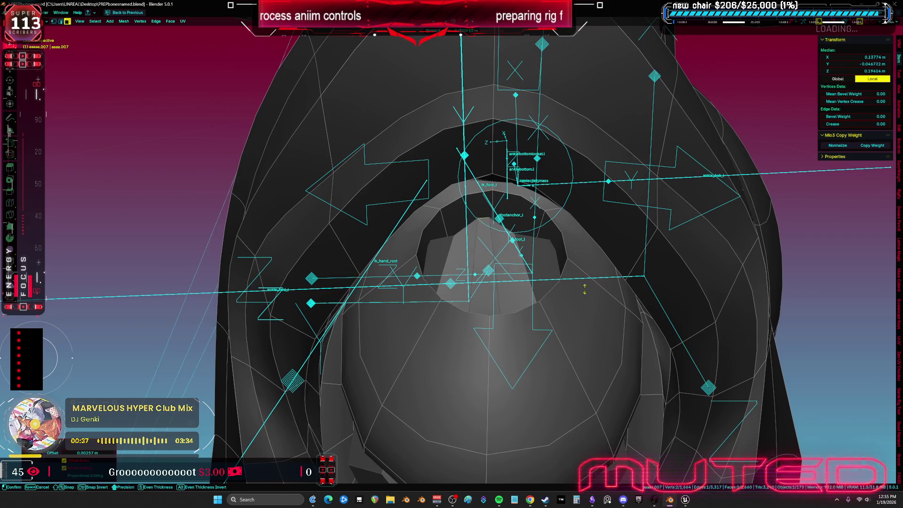
middle_drag(479, 170, 451, 193)
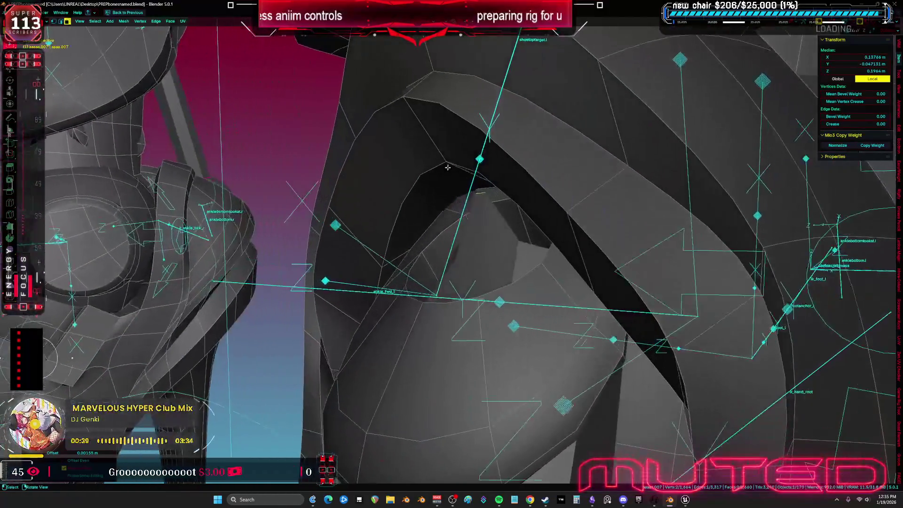
click(467, 196)
mouse_move(466, 195)
middle_down()
mouse_move(531, 236)
mouse_move(470, 240)
mouse_move(410, 221)
mouse_move(552, 256)
mouse_move(517, 242)
mouse_move(389, 242)
mouse_move(590, 232)
middle_up()
Step: Fatten a selected ring face with Alt+S and switch to material preview shading
click(470, 240)
key(alt+z)
key(alt+s)
click(419, 201)
key(alt+z)
key(z)
key(2)
key(alt+z)
scroll(517, 242, down, 5)
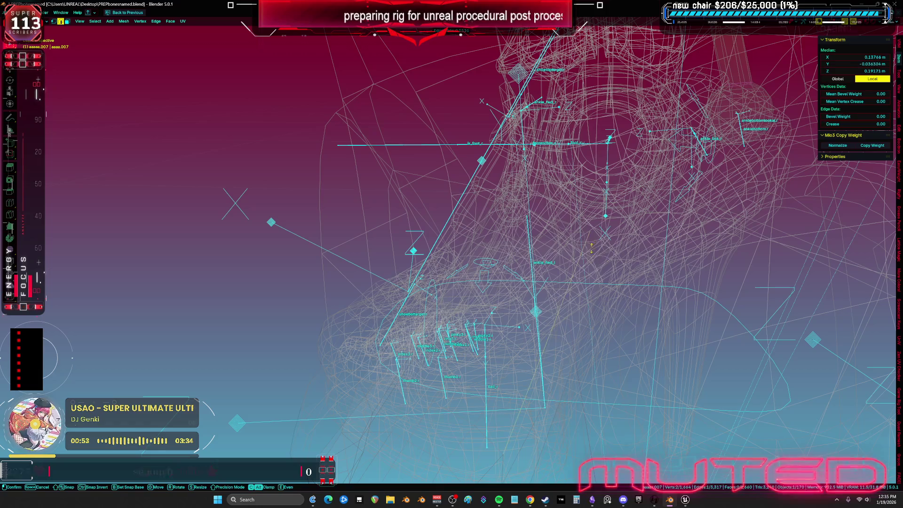
Step: Finish the edge slide and scale the socket rim outward
click(592, 248)
key(z)
key(alt+z)
key(2)
scroll(505, 289, up, 5)
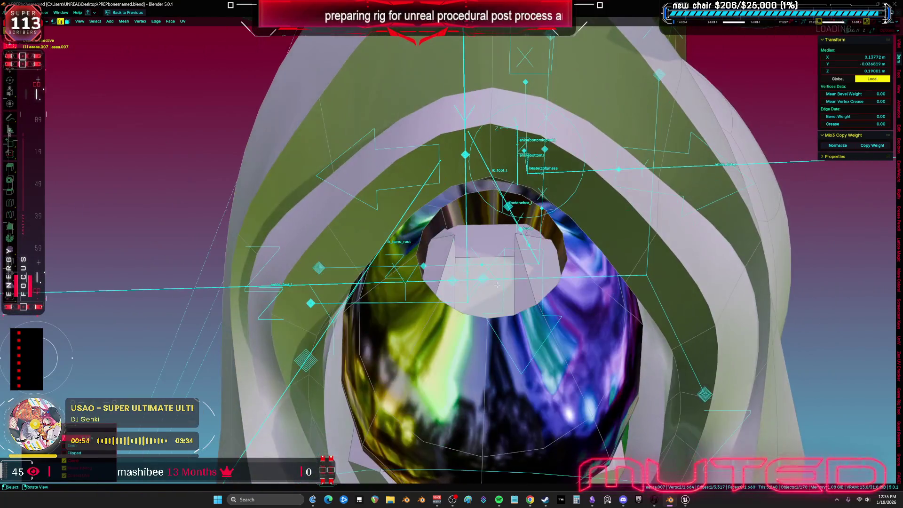
key(1)
click(513, 235)
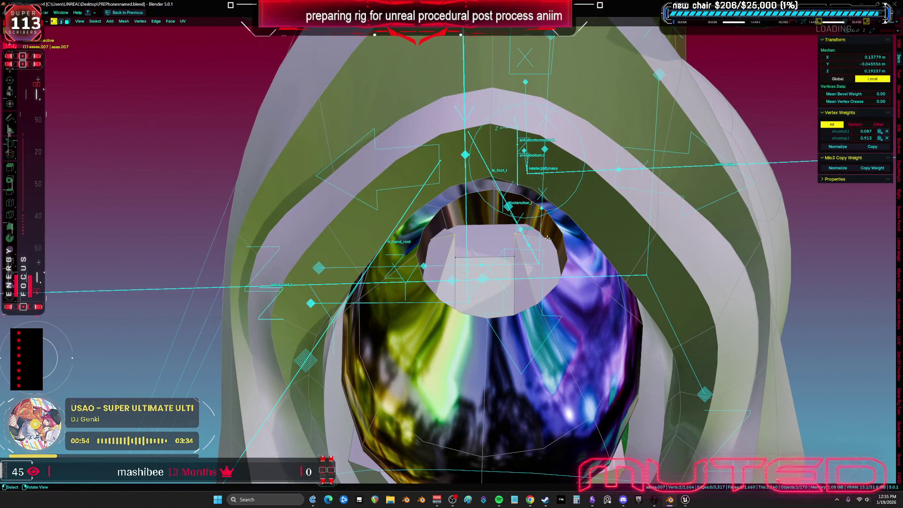
key(s)
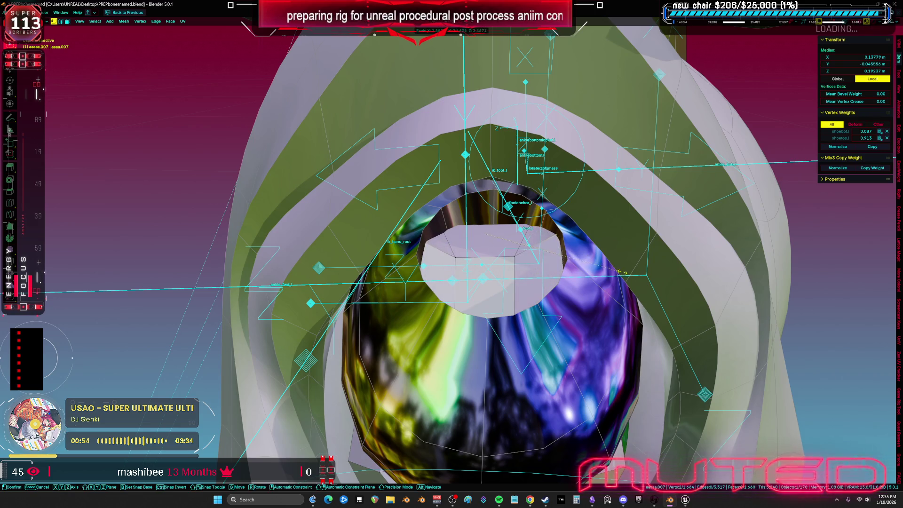
click(622, 272)
Step: Select the socket's top face and move it slightly
key(shift+z)
middle_drag(565, 259, 462, 239)
key(shift+z)
key(3)
click(494, 244)
key(shift+z)
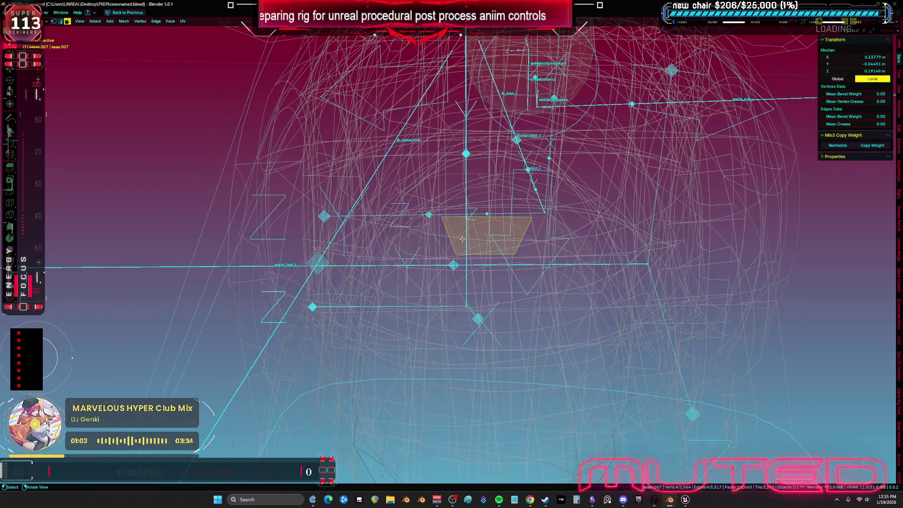
click(487, 239)
key(g)
click(524, 245)
Step: Reposition the top face, shifting it along global Y
key(r)
middle_drag(602, 365, 605, 322)
key(g)
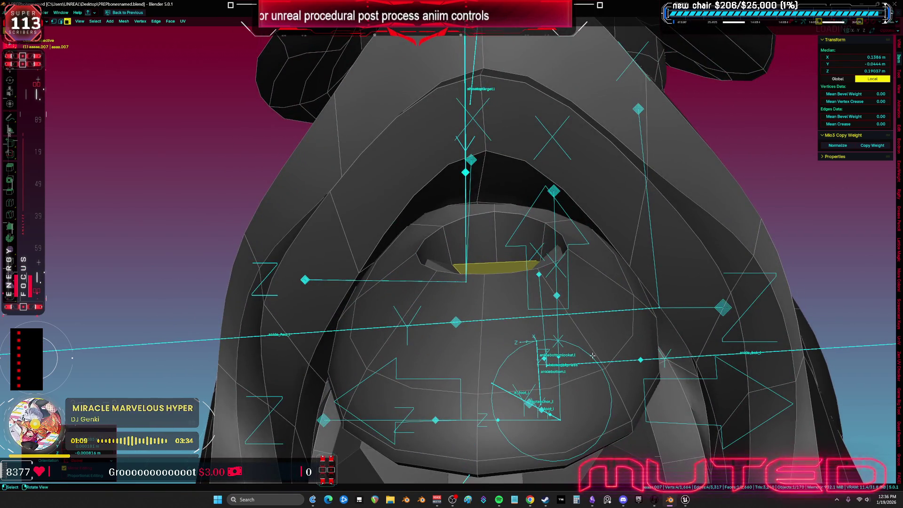
middle_drag(594, 362, 597, 354)
key(g)
mouse_move(582, 316)
middle_down()
mouse_move(553, 328)
mouse_move(562, 299)
middle_up()
click(556, 315)
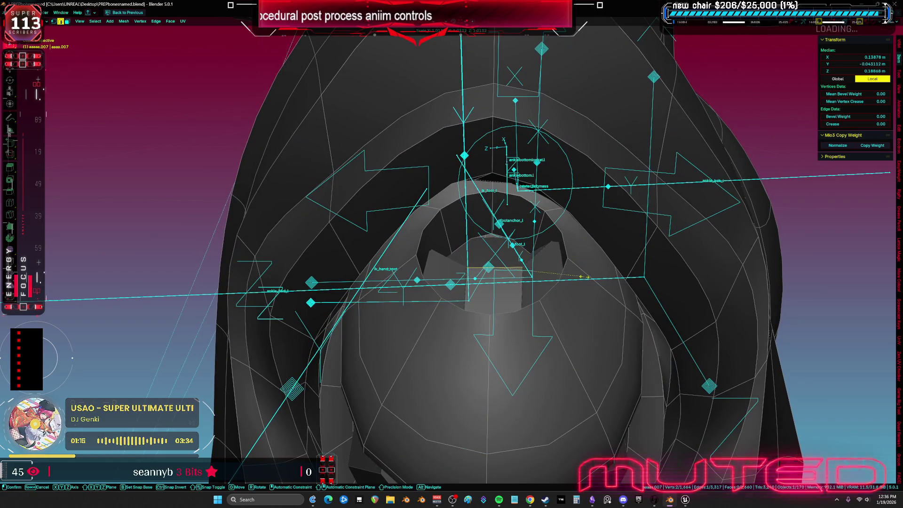
Step: Fine-tune the face position with small moves, then return to Object Mode
middle_drag(620, 294, 508, 254)
key(g)
click(530, 267)
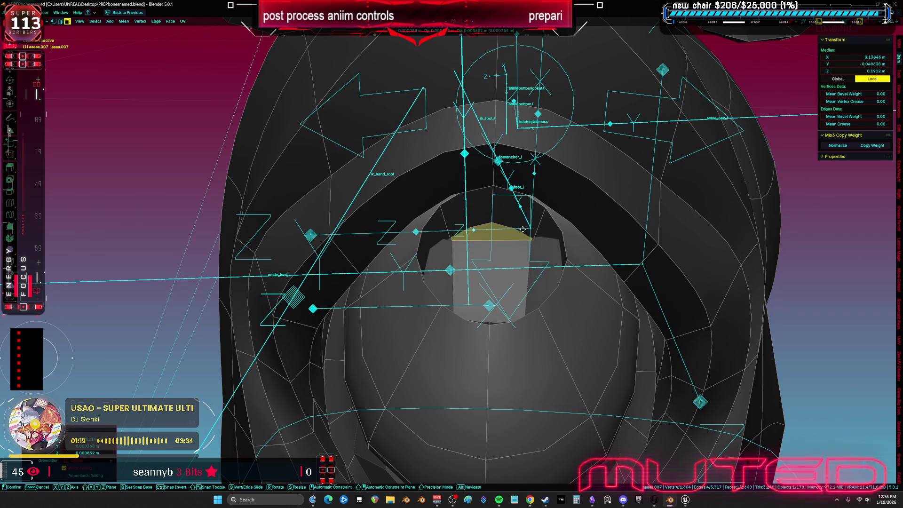
middle_drag(515, 219, 508, 207)
key(g)
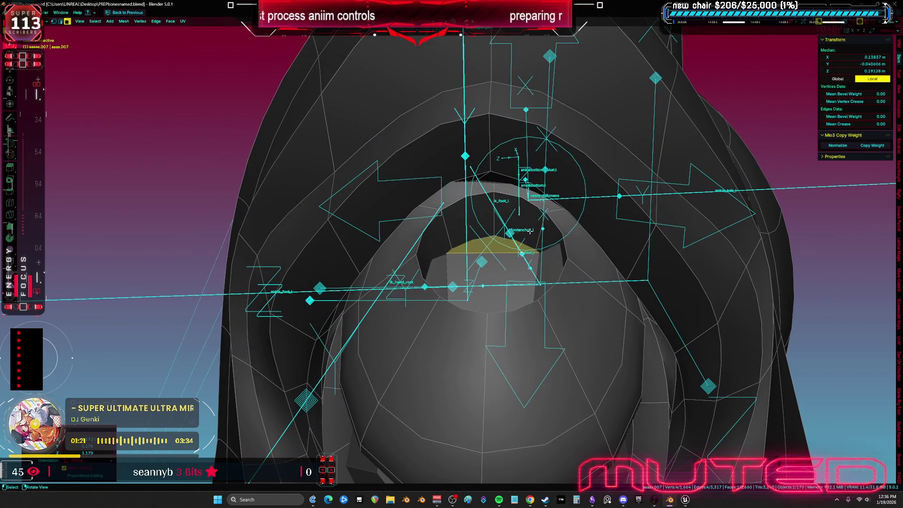
mouse_move(555, 257)
middle_down()
mouse_move(526, 266)
mouse_move(546, 273)
middle_up()
key(z)
key(ctrl+Tab)
click(450, 273)
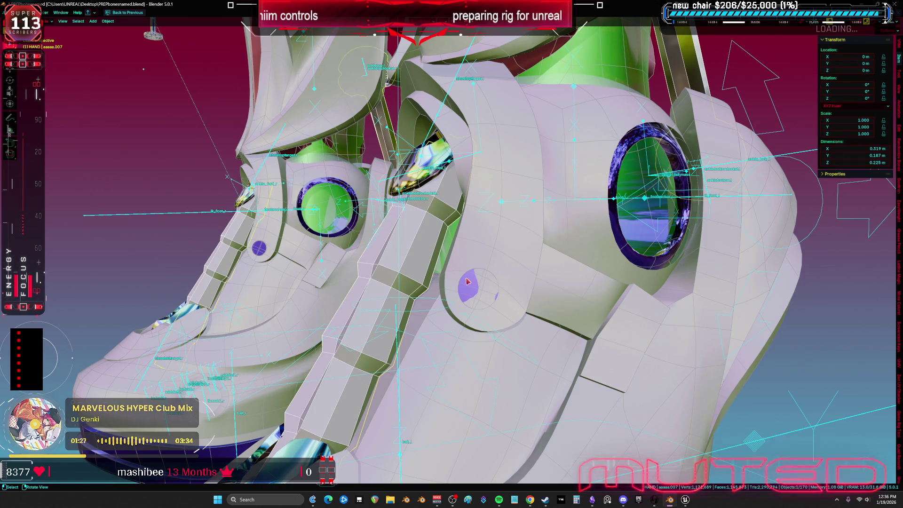
Step: Enter Edit Mode on the side disc object and select the disc faces
click(474, 293)
key(Tab)
click(477, 290)
middle_drag(478, 290, 618, 309)
key(alt+s)
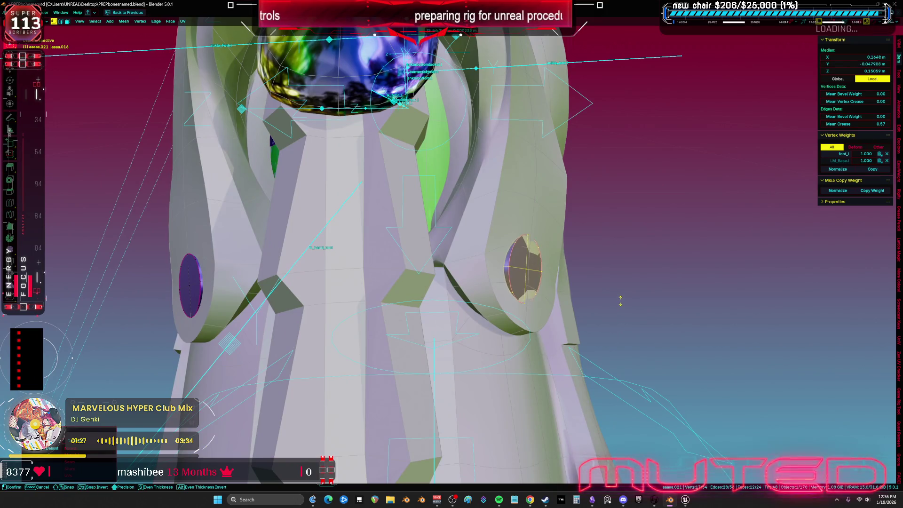
key(ctrl+z)
key(ctrl+shift+z)
Step: Try fattening the left disc alone, then undo back to both discs selected
click(191, 284)
key(ctrl+l)
key(alt+s)
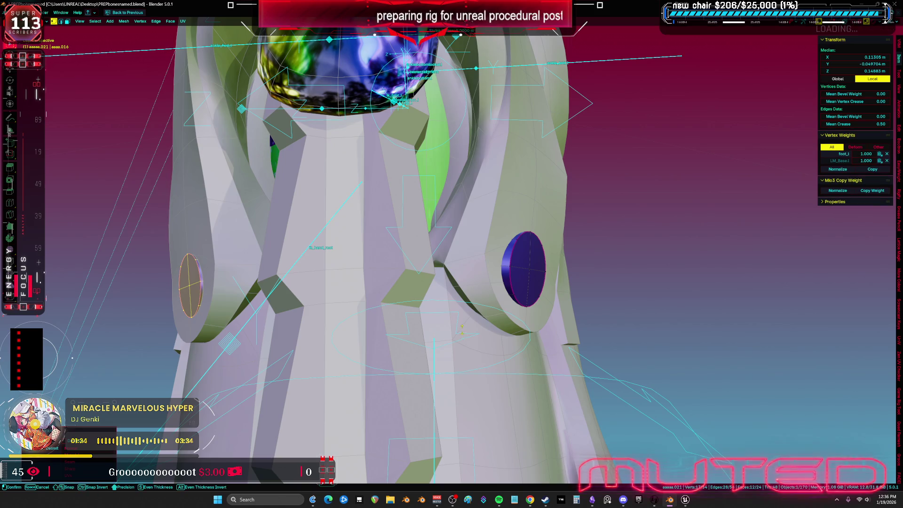
key(Escape)
key(ctrl+z)
key(ctrl+z)
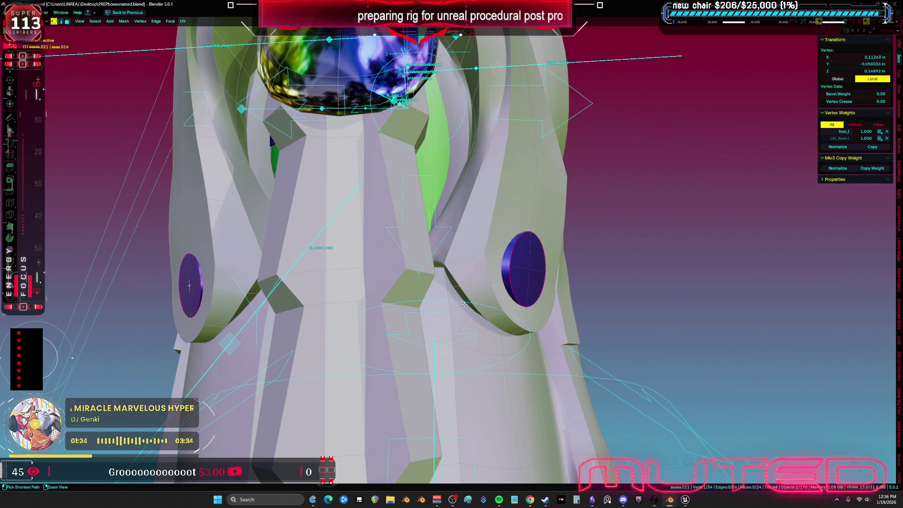
key(ctrl+z)
key(ctrl+z)
key(ctrl+z)
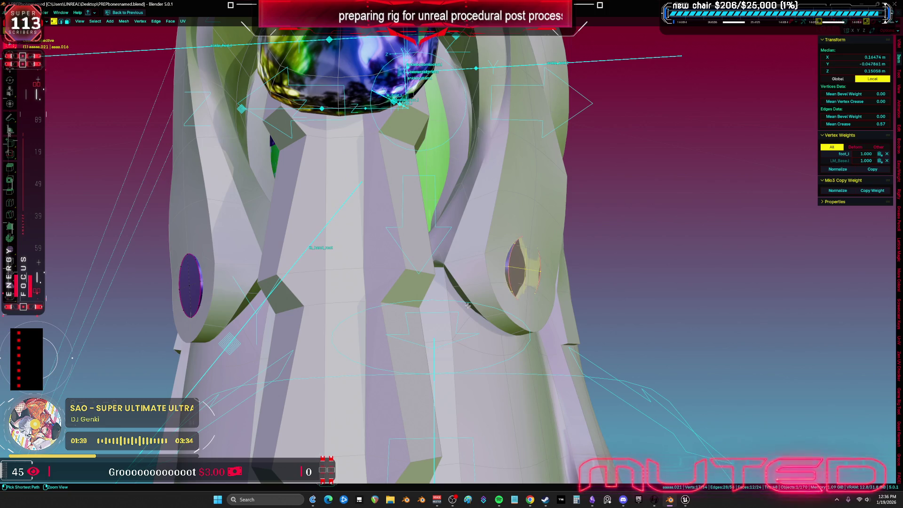
Step: From the front view, fatten both discs slightly with Alt+S and inspect the boots in Object Mode
key(KP_1)
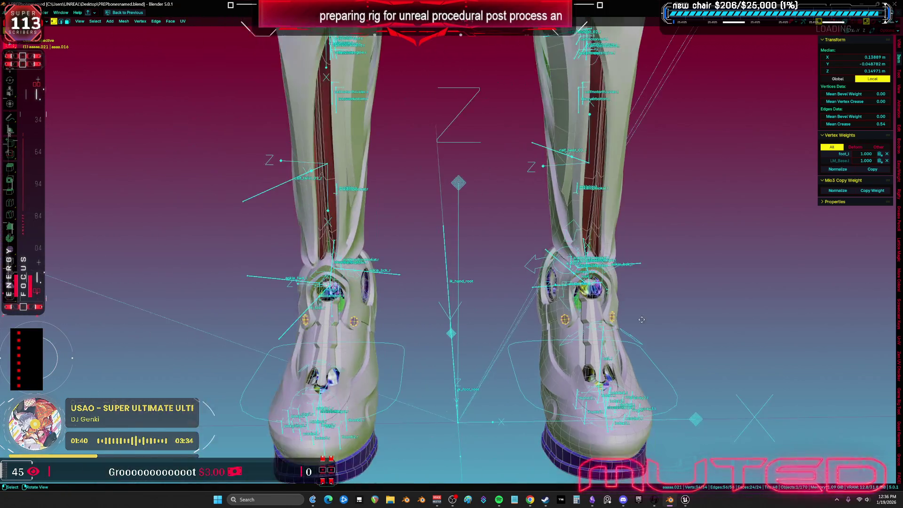
key(KP_Decimal)
scroll(644, 323, up, 5)
middle_drag(639, 326, 704, 312)
key(alt+s)
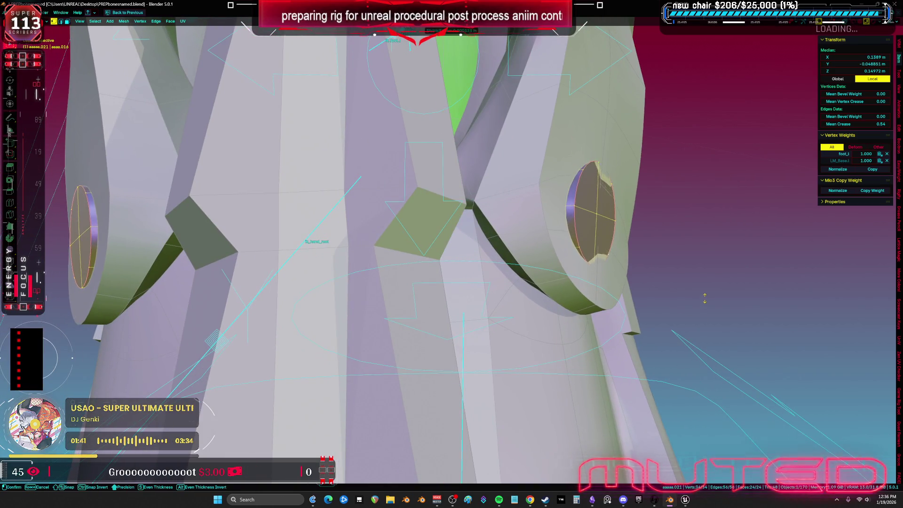
click(704, 248)
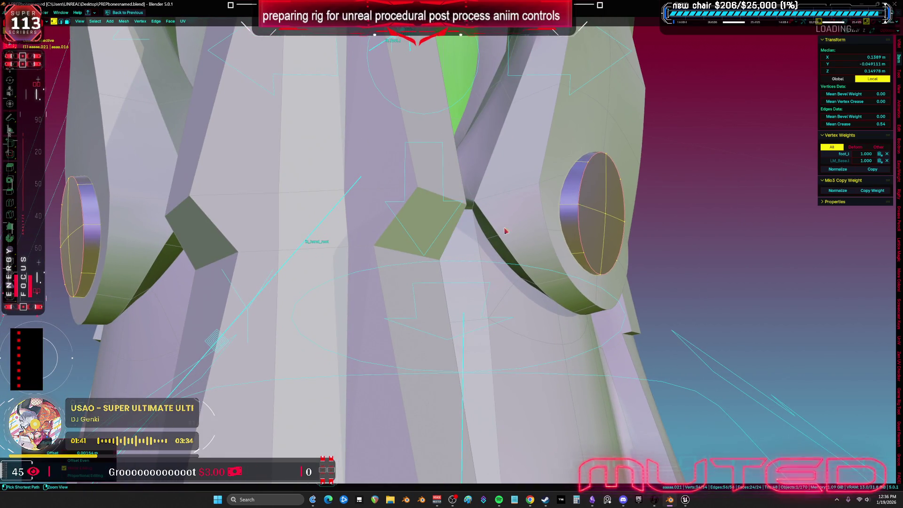
key(Tab)
scroll(483, 258, down, 5)
mouse_move(484, 258)
middle_down()
mouse_move(446, 267)
mouse_move(397, 255)
middle_up()
scroll(440, 252, up, 5)
scroll(501, 265, down, 3)
mouse_move(501, 265)
middle_down()
mouse_move(532, 240)
mouse_move(559, 258)
mouse_move(629, 229)
middle_up()
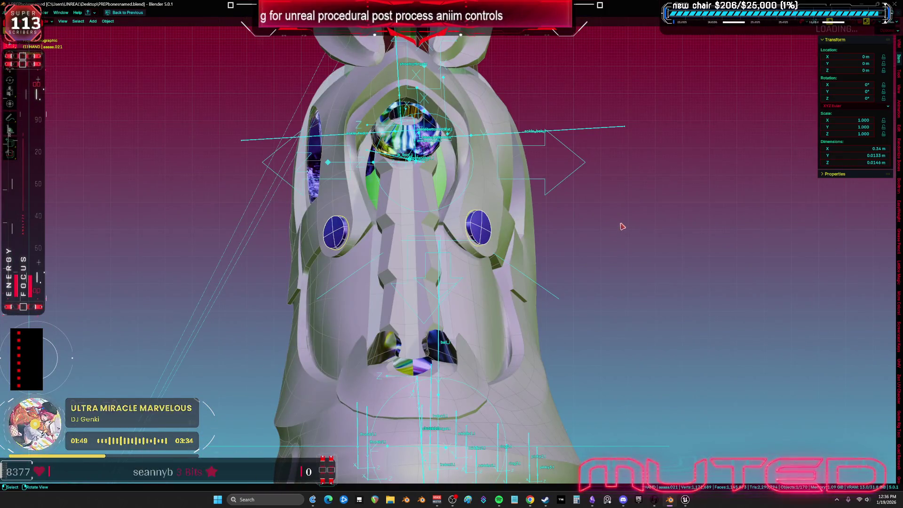
Step: Select the boot pieces, cancel a trial move so they stay put, then activate the armature
shift+click(464, 214)
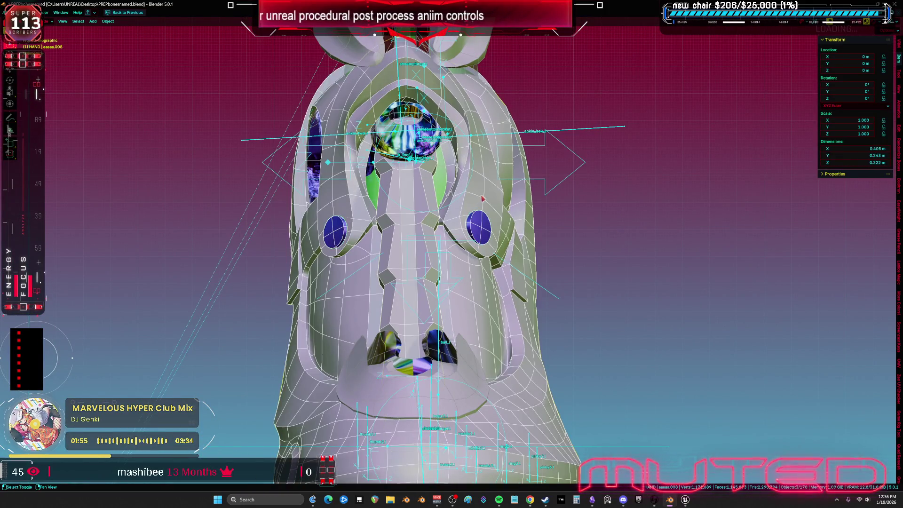
key(KP_Decimal)
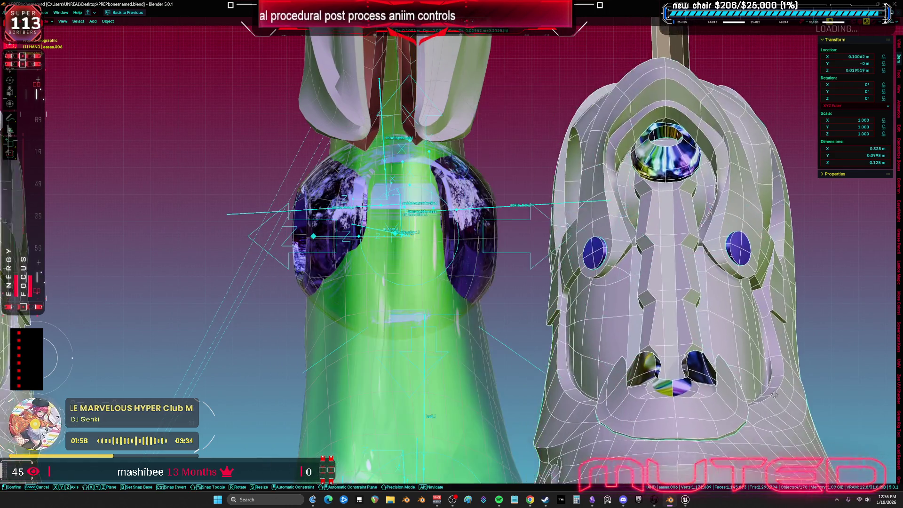
shift+click(566, 312)
mouse_move(566, 312)
middle_down()
mouse_move(502, 313)
mouse_move(560, 270)
middle_up()
shift+click(555, 278)
key(g)
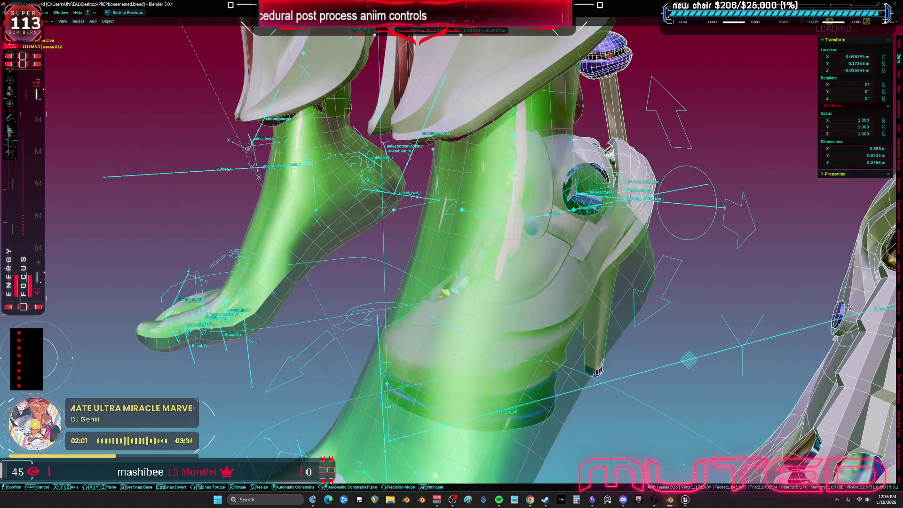
right_click(559, 267)
mouse_move(559, 268)
middle_down()
mouse_move(586, 235)
mouse_move(617, 235)
middle_up()
click(549, 226)
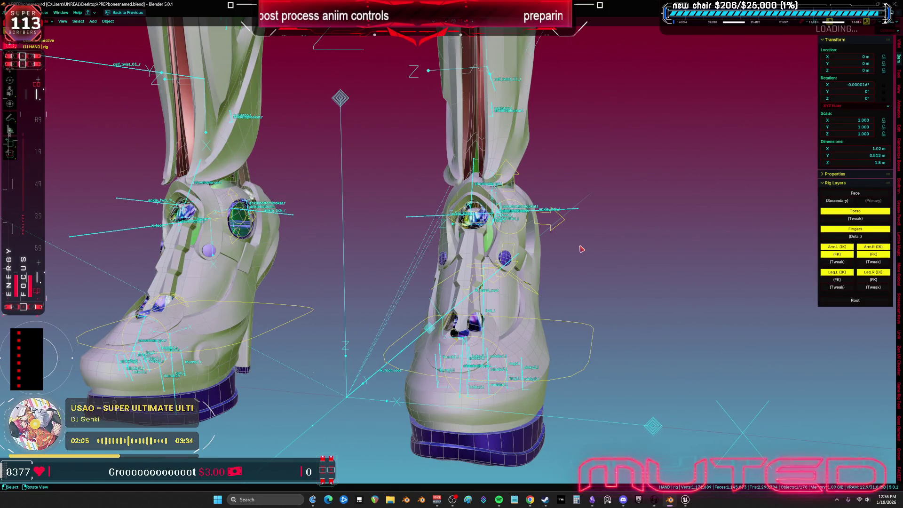